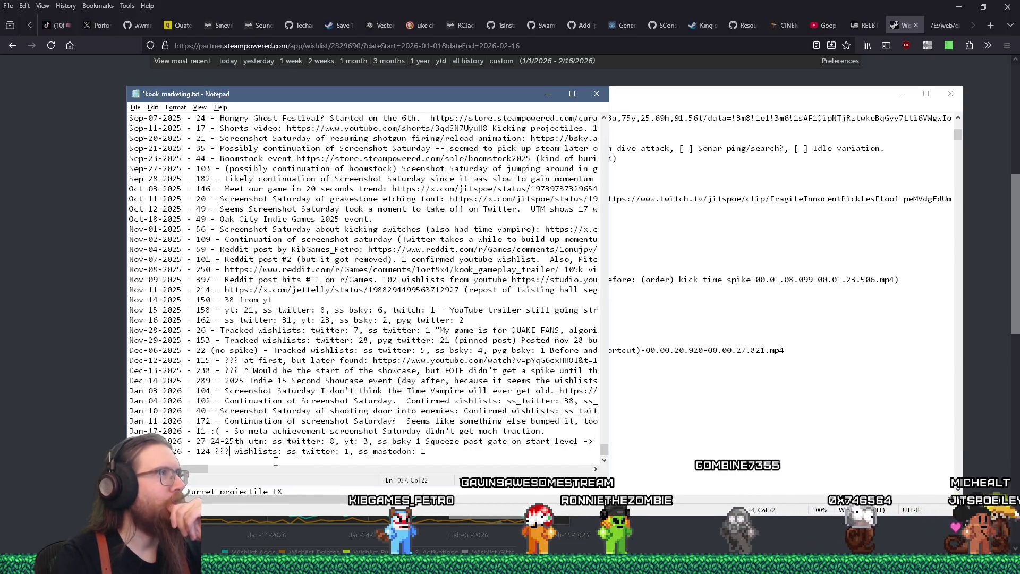
Prefix the Jan-11-2026 'Continuation' log entry with '???' to mark it uncertain.
key(alt+Tab)
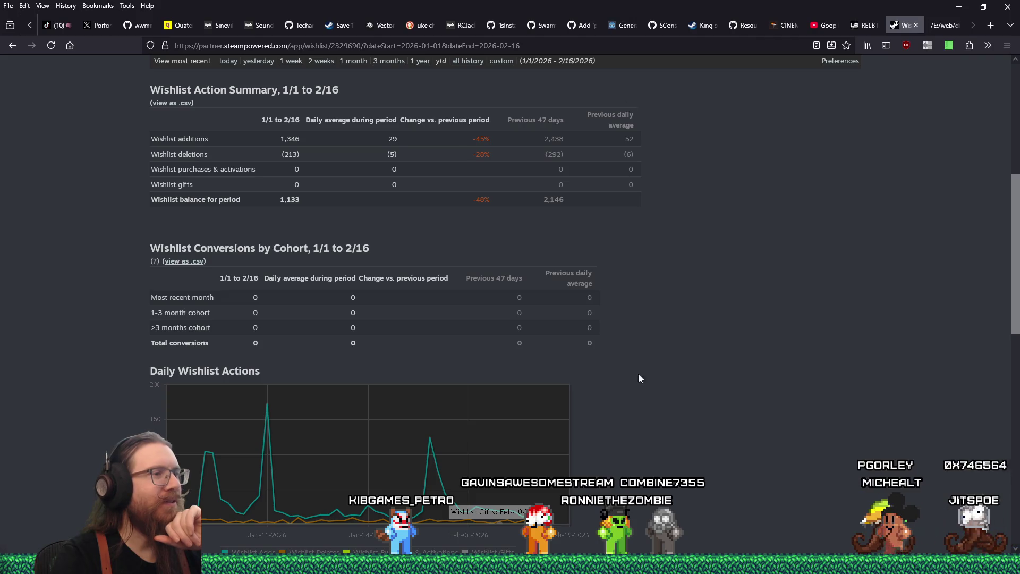
mouse_move(429, 435)
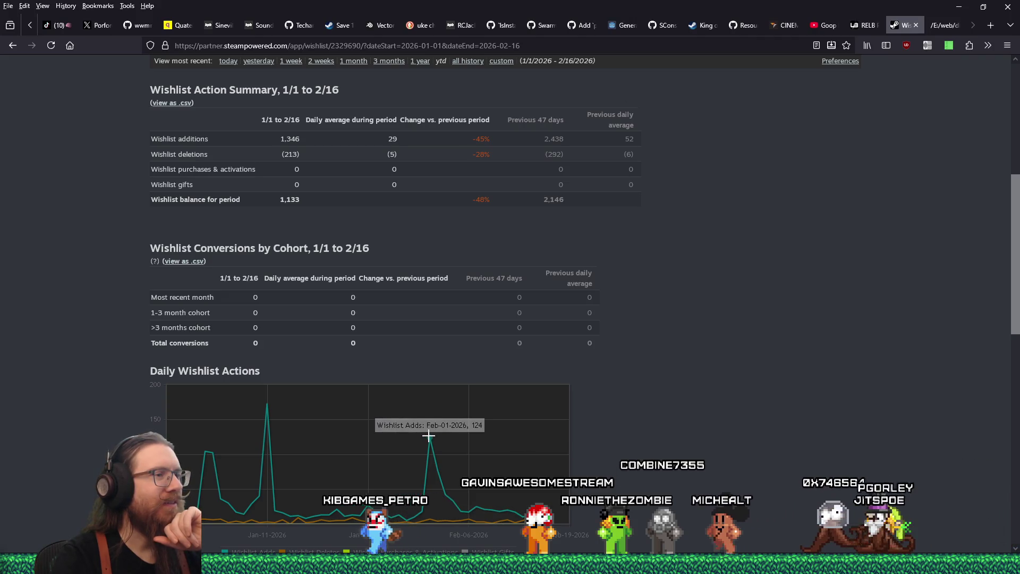
mouse_move(267, 403)
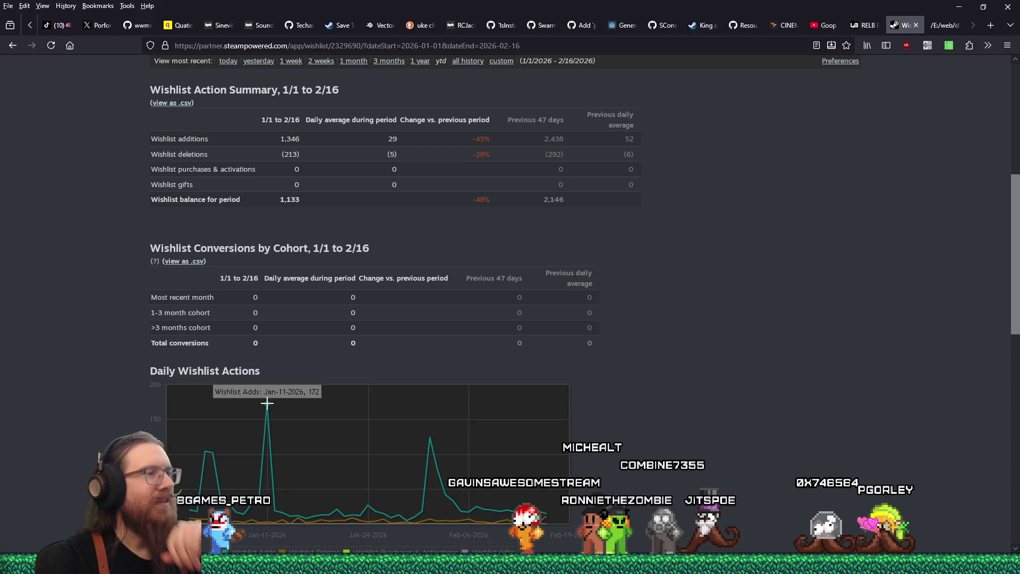
key(alt+Tab)
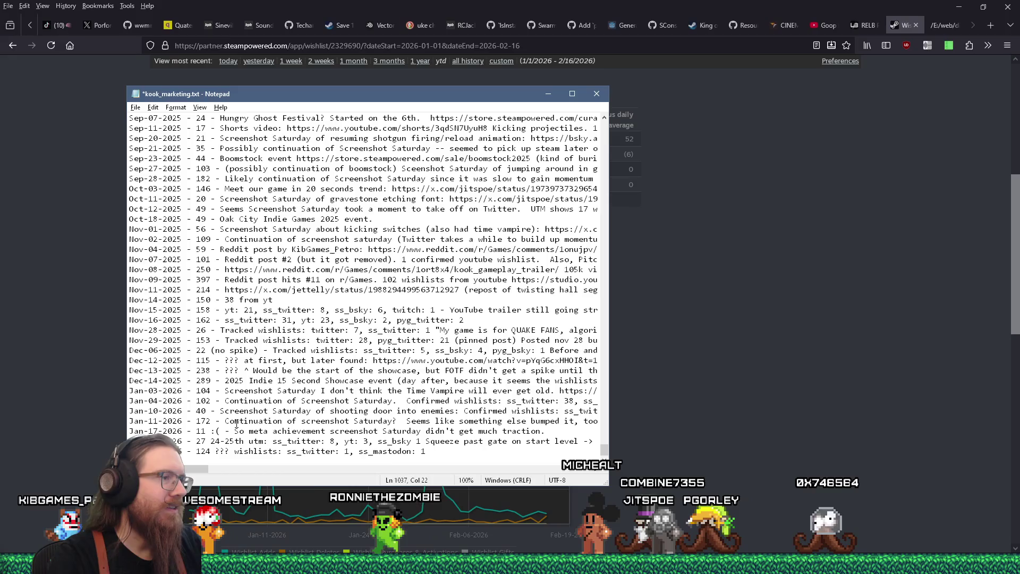
mouse_move(198, 469)
mouse_down()
mouse_move(324, 472)
mouse_move(197, 470)
mouse_up()
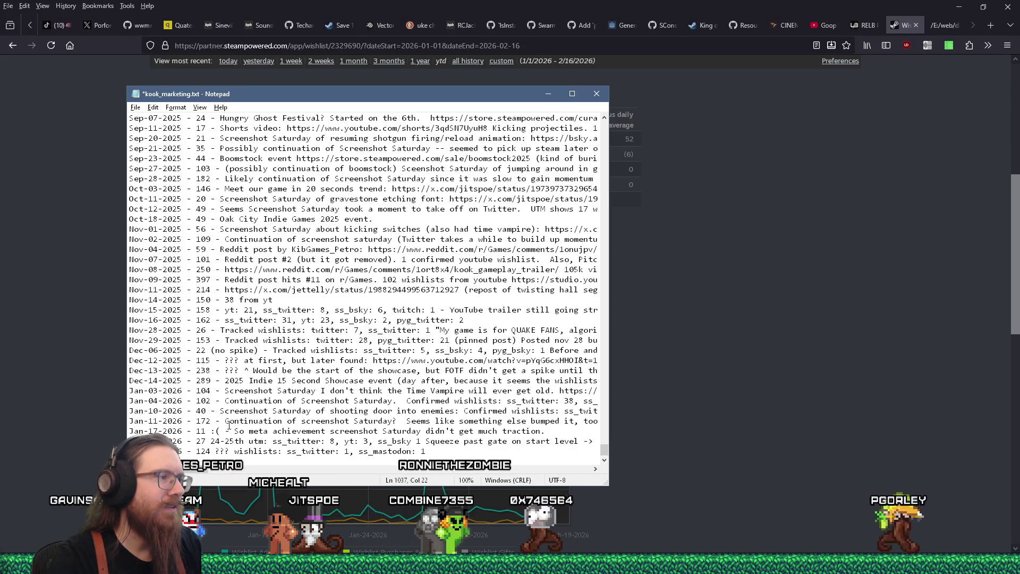
text(???)
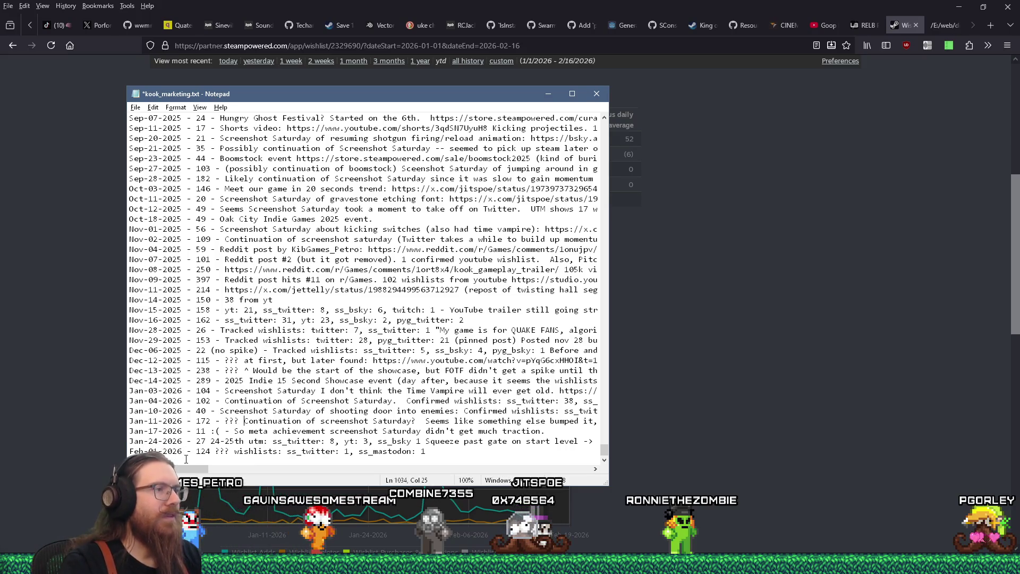
mouse_move(187, 471)
mouse_down()
mouse_move(299, 470)
mouse_move(181, 470)
mouse_up()
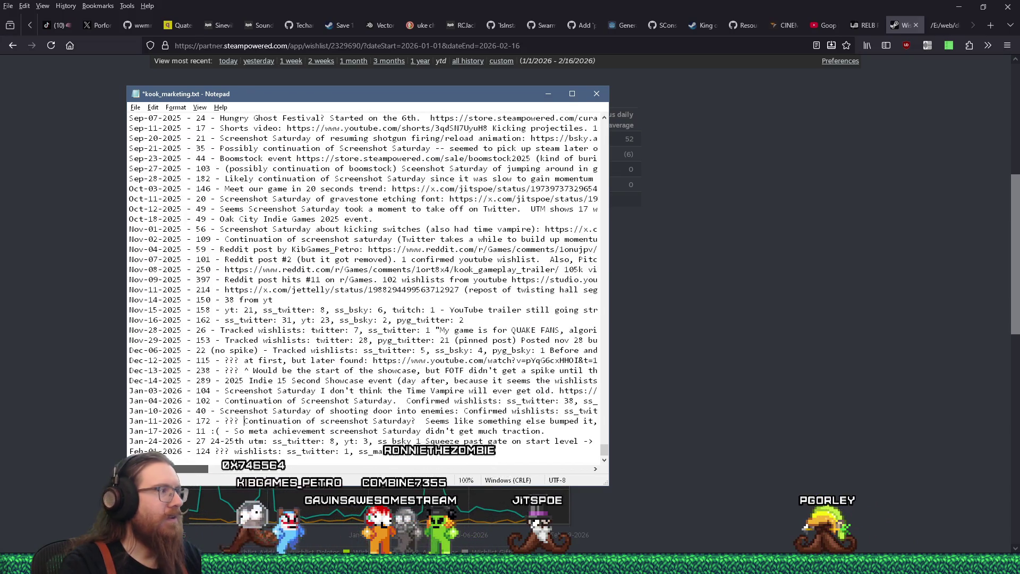
Add a fresh line after the Feb-01-2026 entry and save kook_marketing.txt.
click(243, 421)
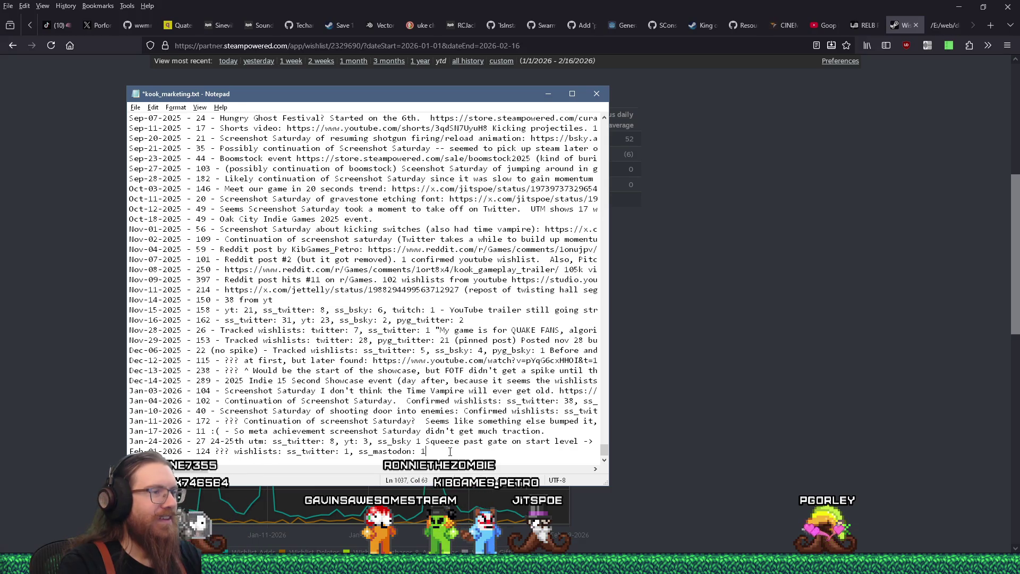
key(Return)
key(ctrl+s)
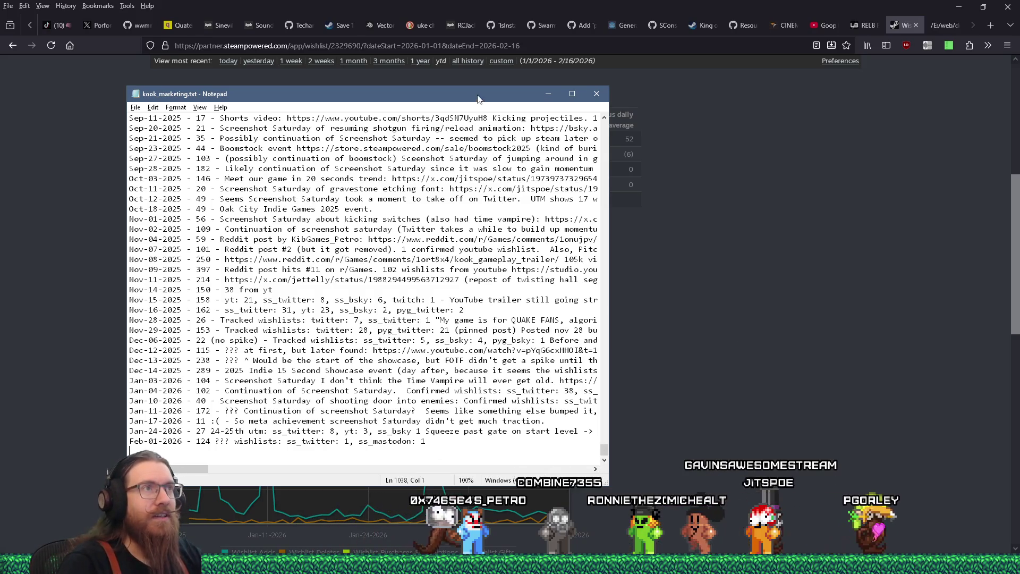
Hide the notes to view the wishlist page, then start and cancel a Run prompt for the KOOK projects folder.
click(799, 190)
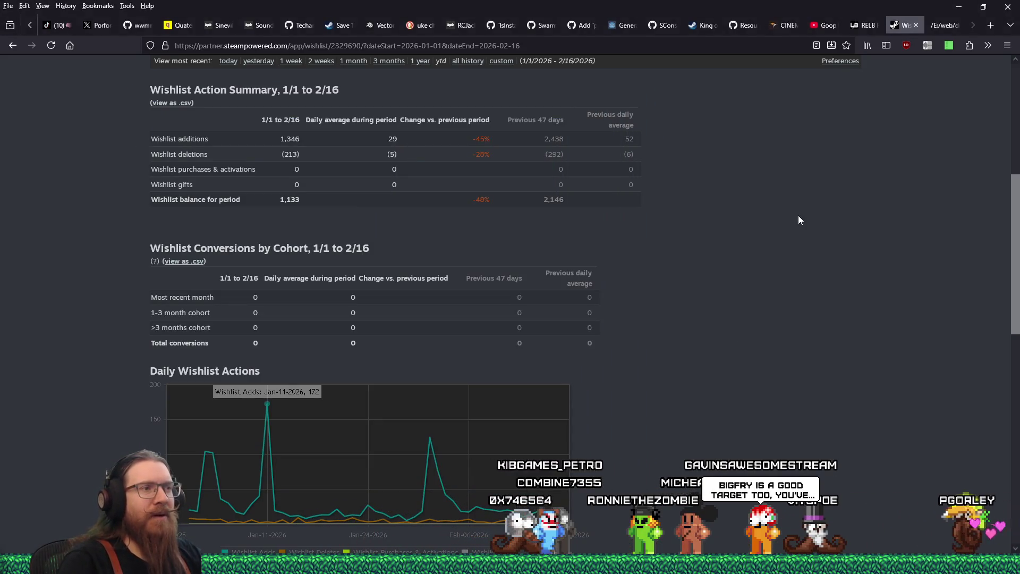
mouse_move(432, 437)
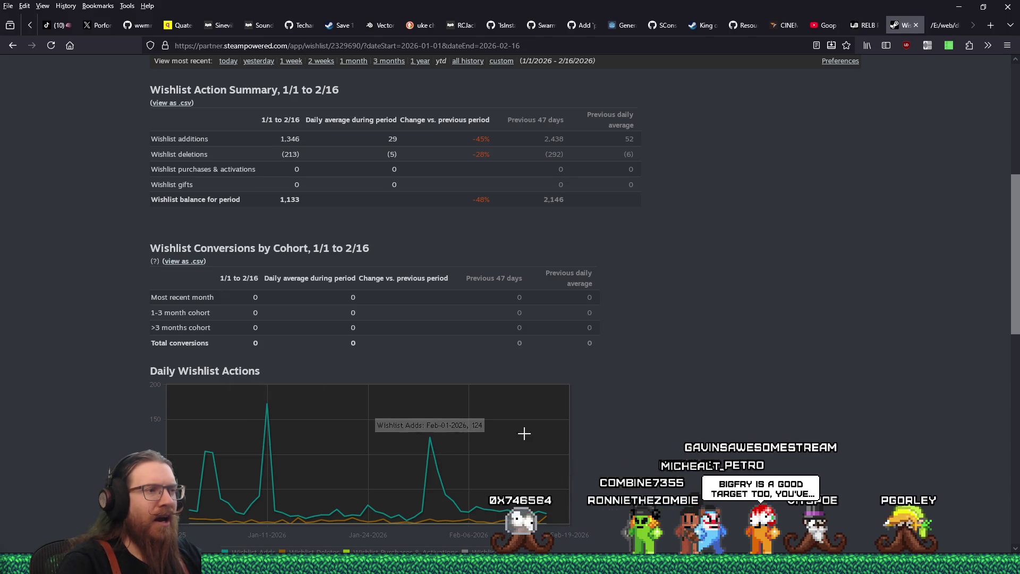
key(alt+Tab)
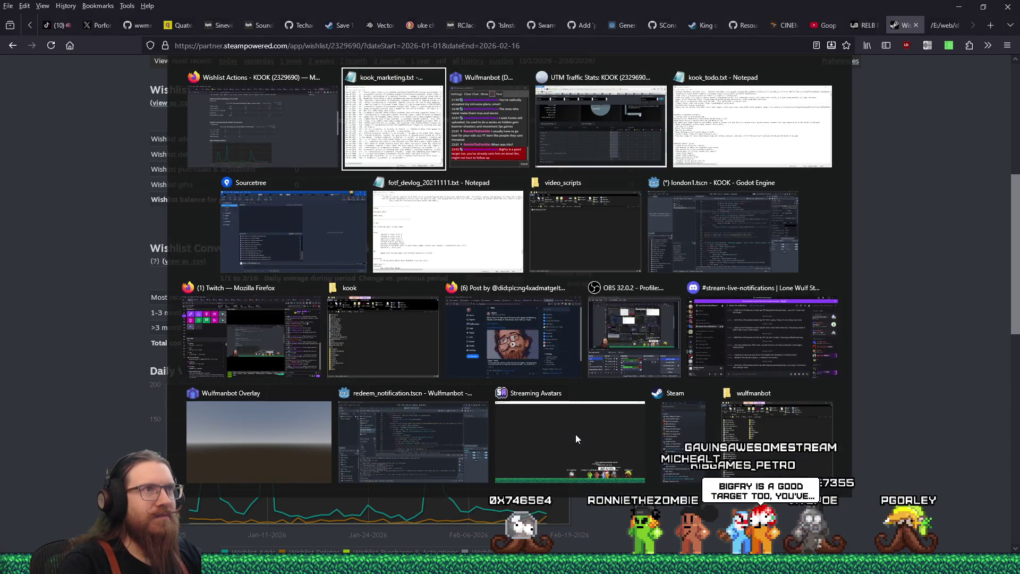
key(Escape)
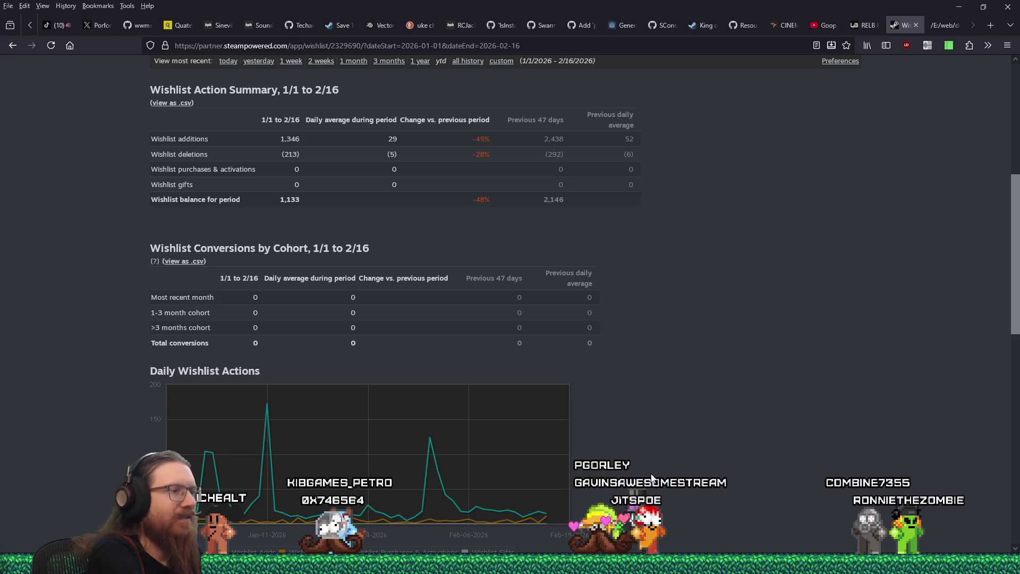
key(super+r)
text(e:\doc)
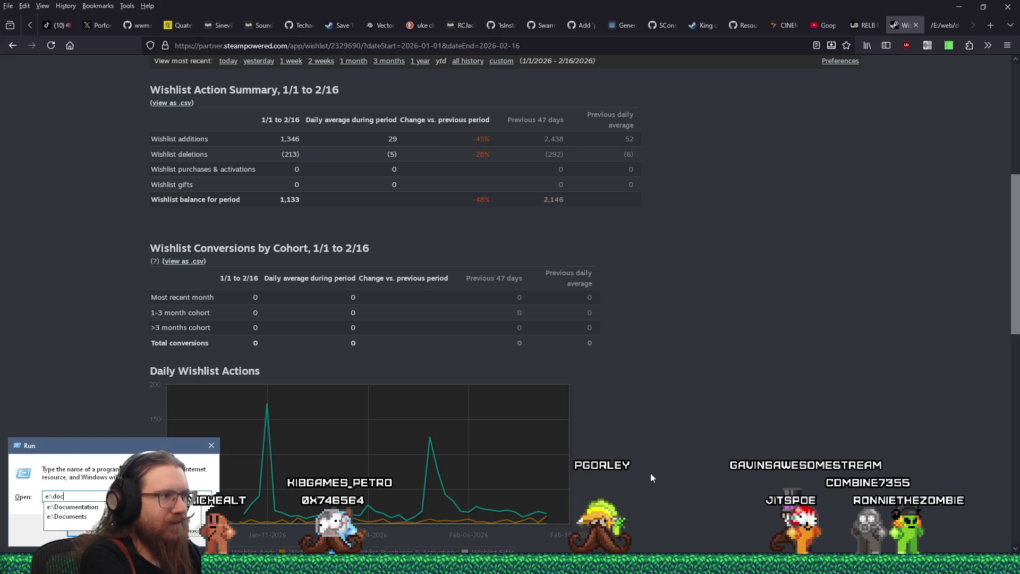
key(BackSpace)
key(BackSpace)
key(BackSpace)
text(projects\kook)
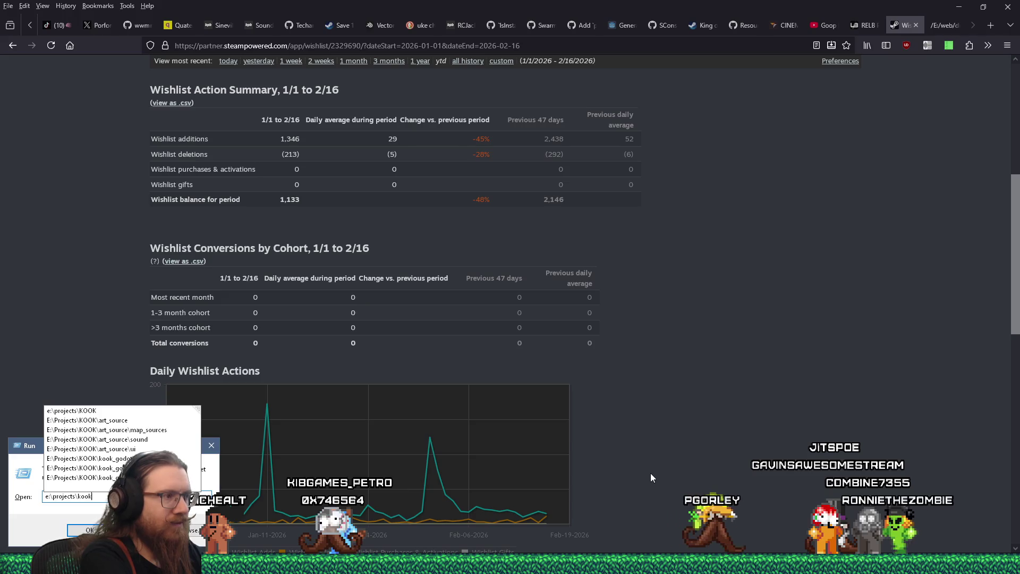
key(Escape)
key(Escape)
Bring kook_marketing.txt back to the front and search it for 'bigfry'.
mouse_move(676, 563)
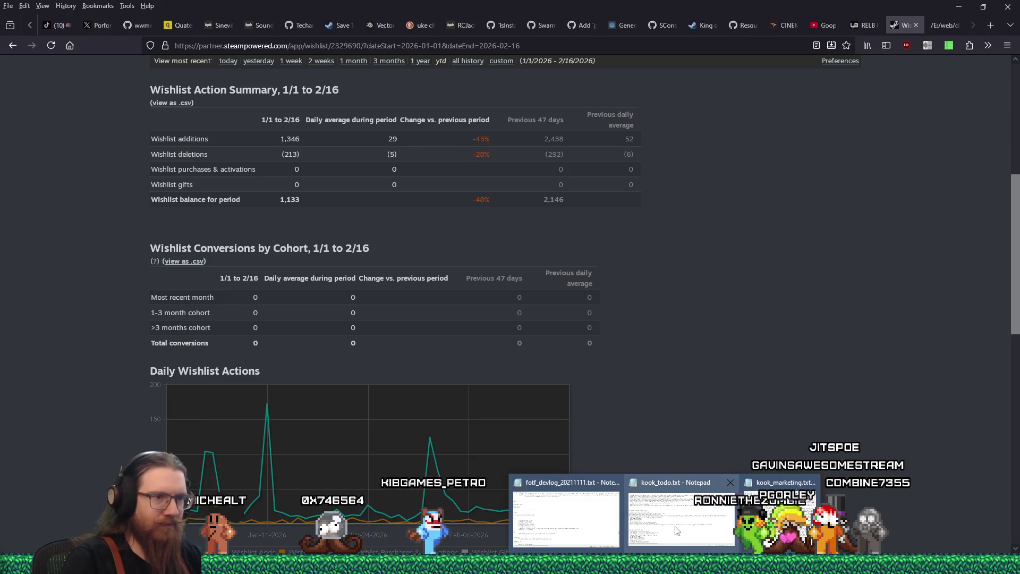
click(757, 512)
key(ctrl+f)
text(b)
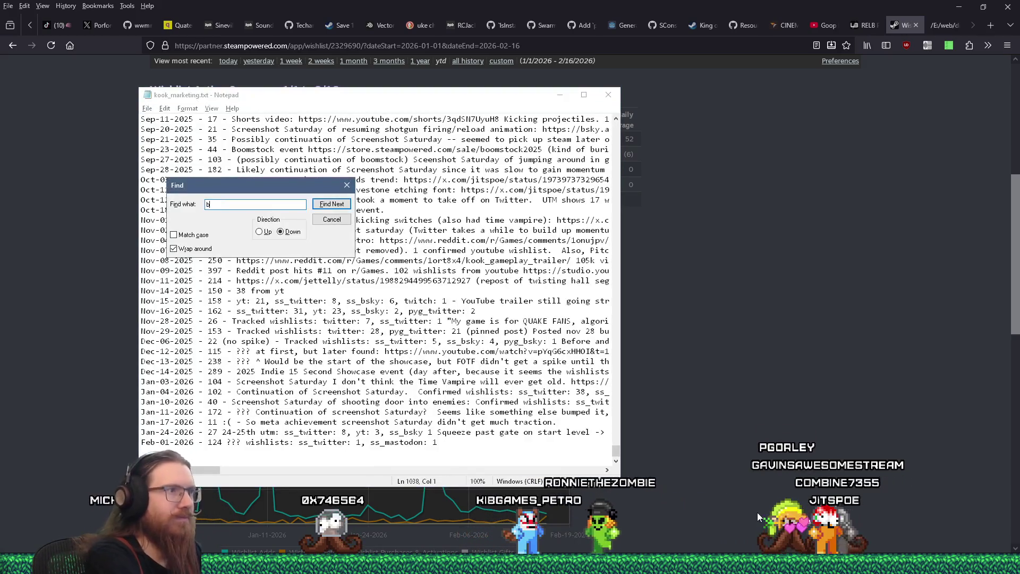
text(igfry)
key(Return)
key(Escape)
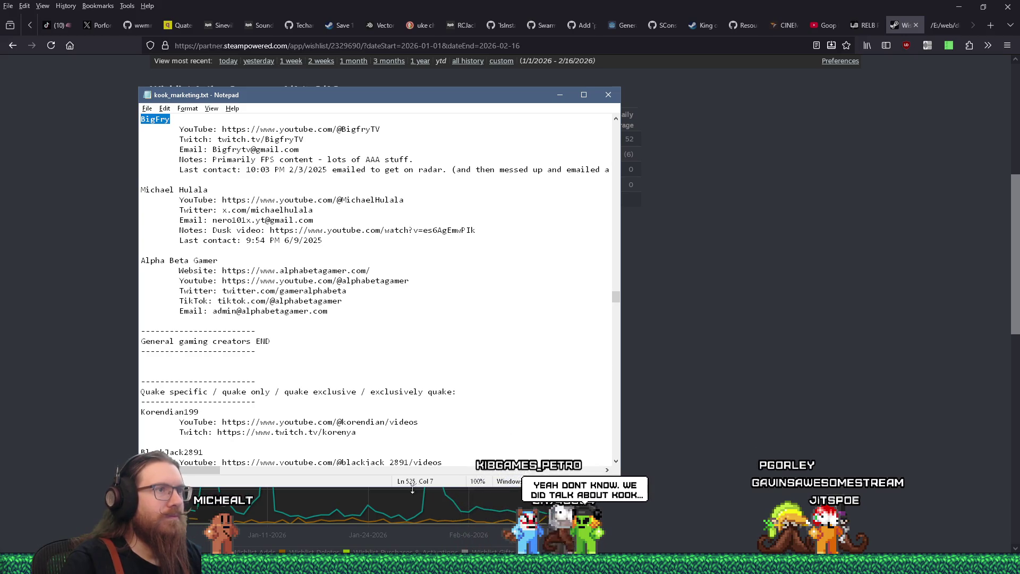
scroll(213, 477, right, 3)
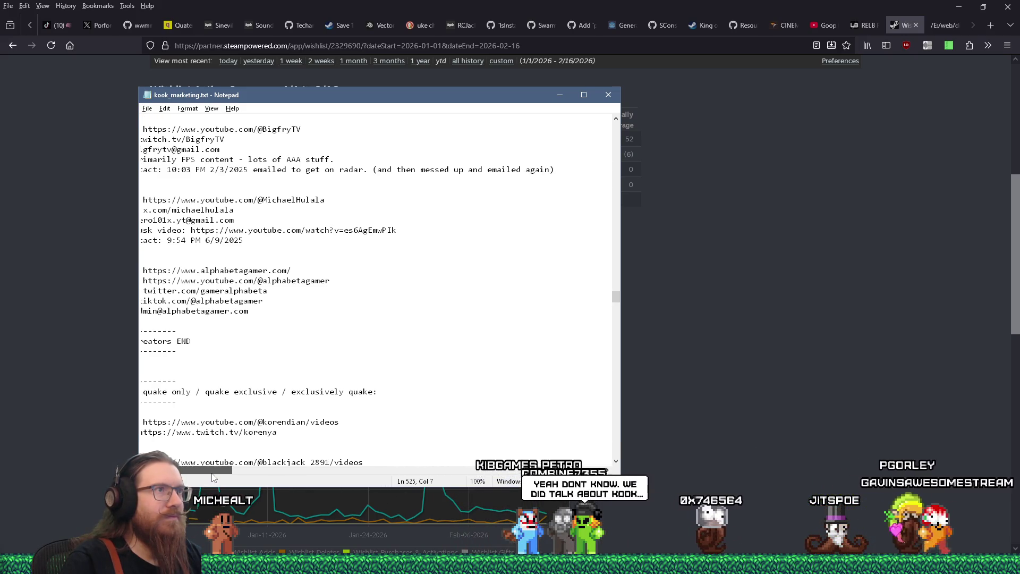
scroll(212, 477, left, 3)
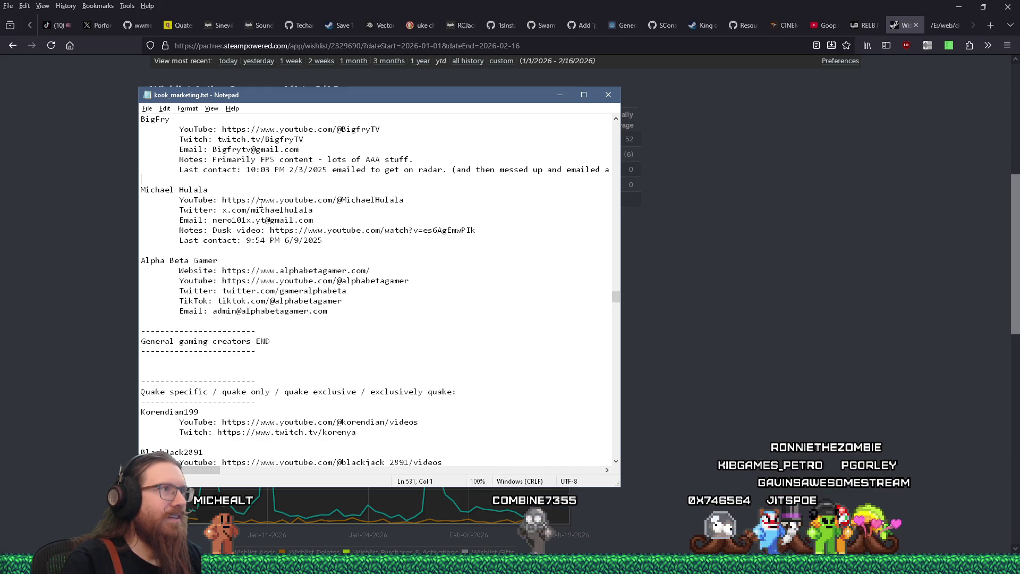
scroll(261, 204, down, 1)
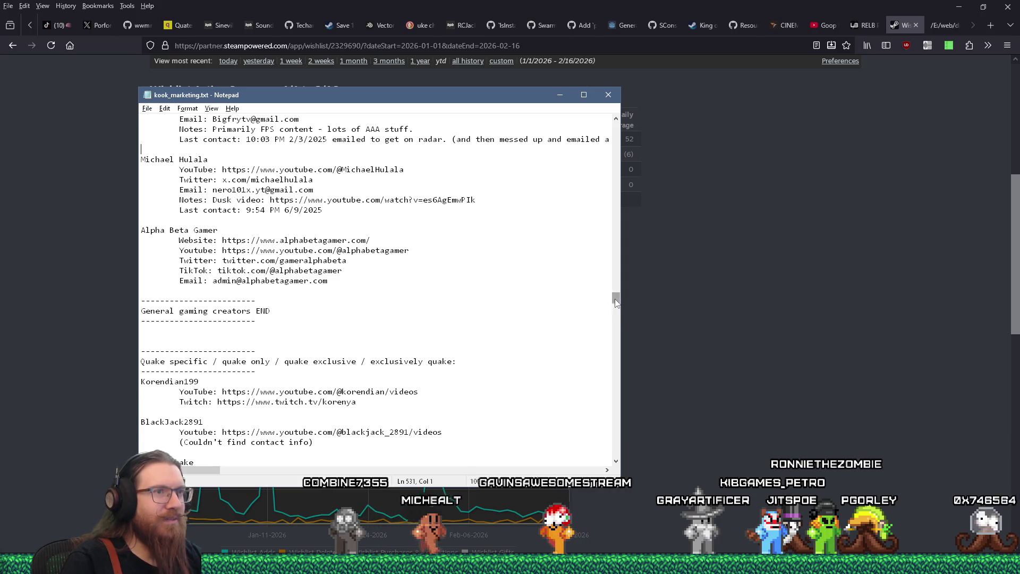
drag(616, 302, 629, 478)
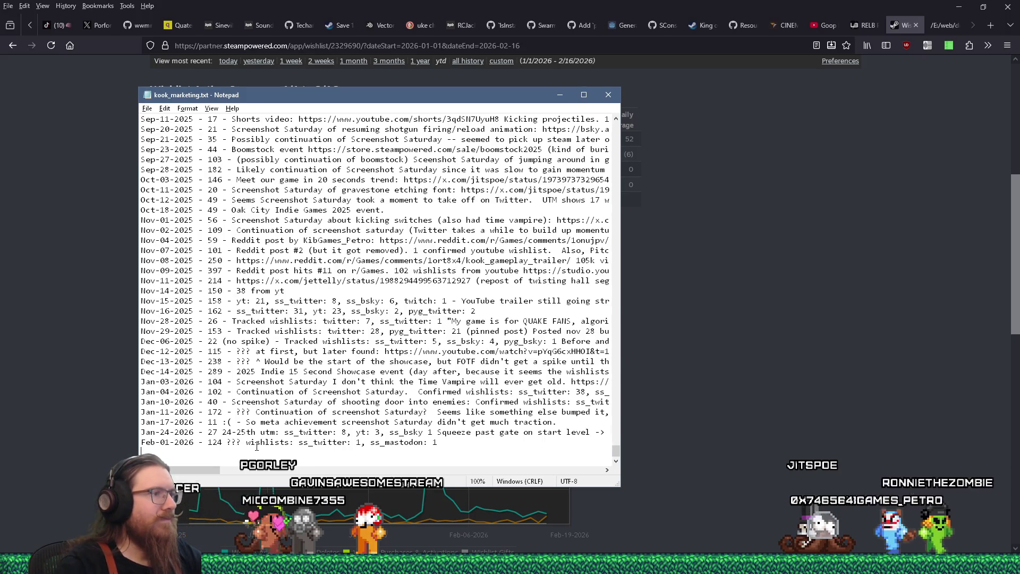
click(702, 416)
Scroll to the Daily Wishlist Actions chart and check today's date, Monday, February 16, 2026.
scroll(702, 415, down, 4)
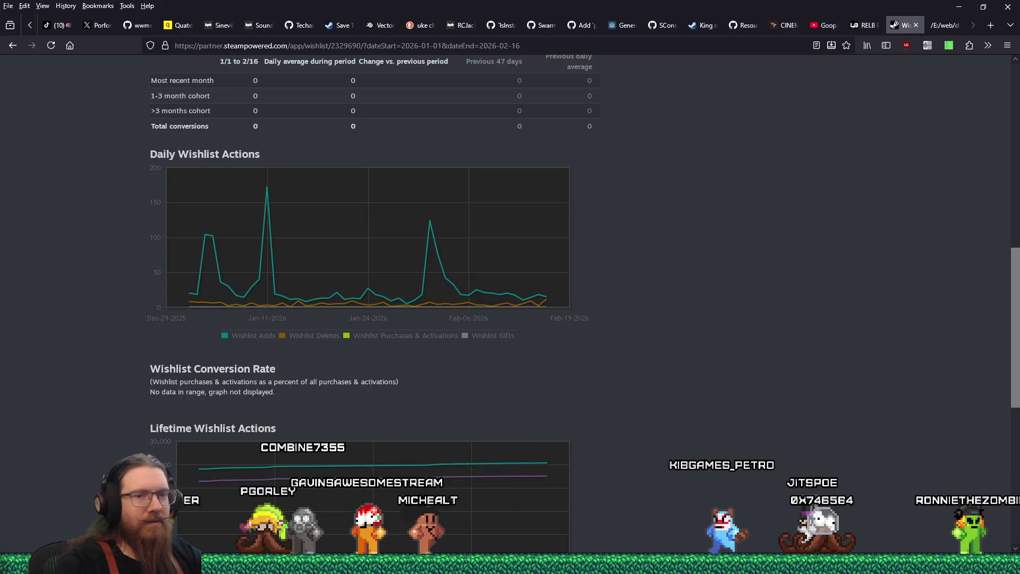
click(988, 564)
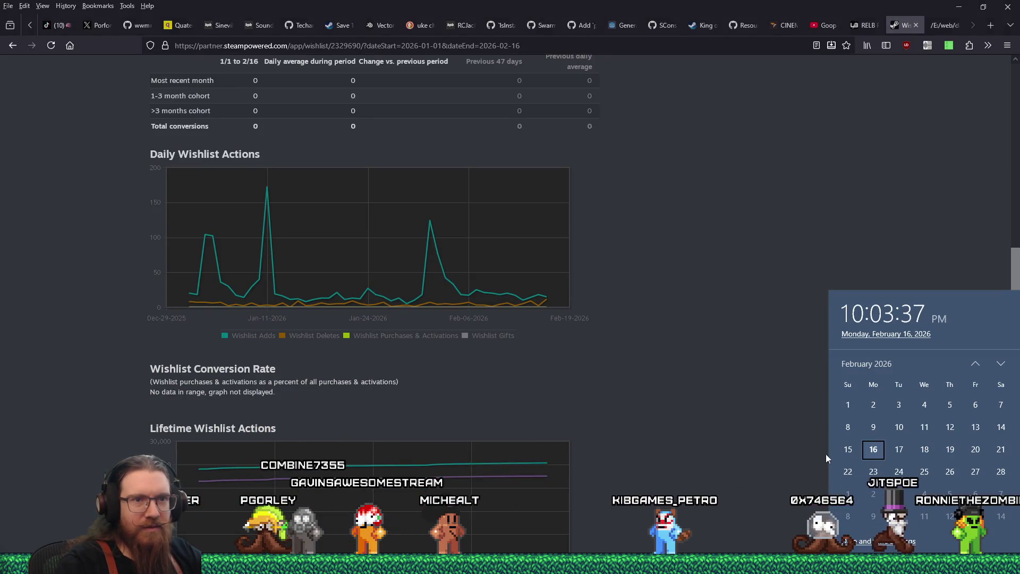
click(631, 400)
mouse_move(528, 292)
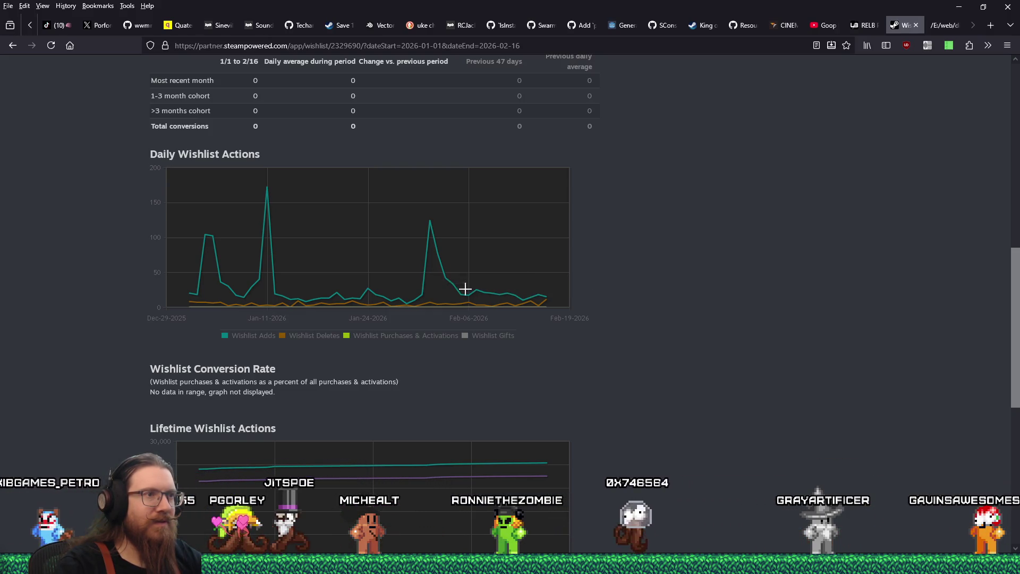
key(alt+Tab)
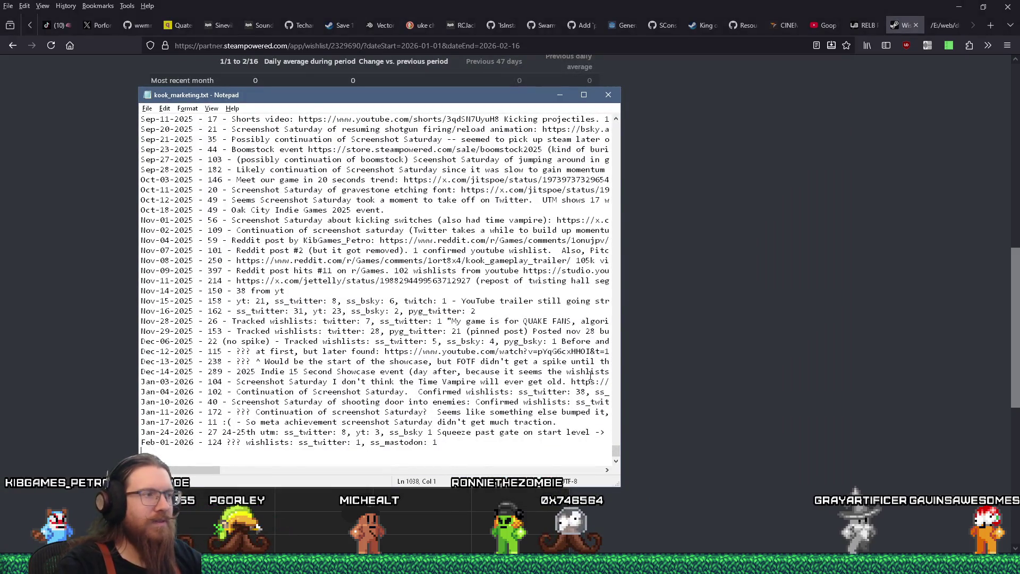
key(alt+Tab)
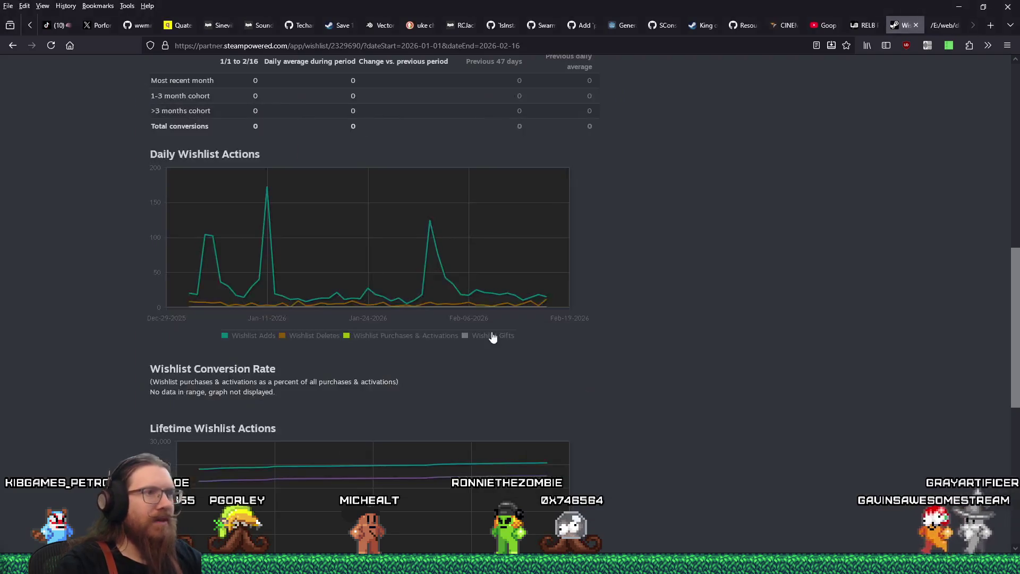
click(985, 564)
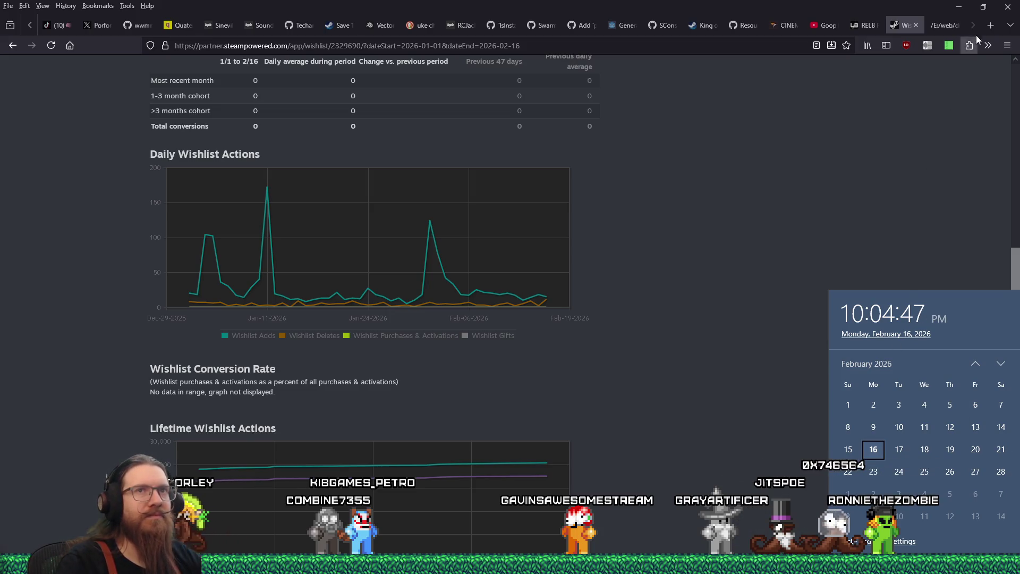
Open youtube.com/bluedrake in a new tab and scroll through the channel's videos.
click(990, 26)
text(youtube.com/bluedrake42)
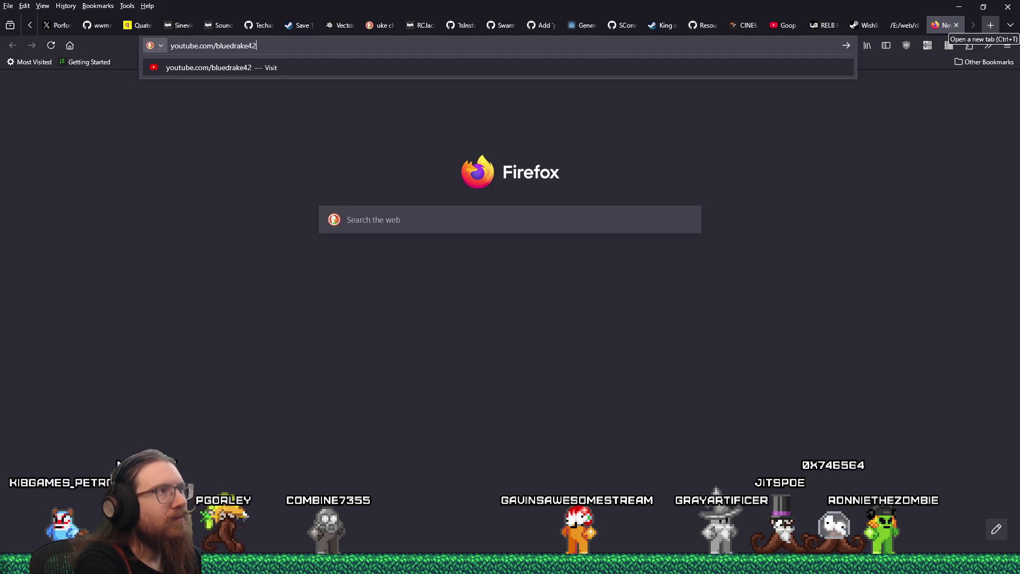
key(Return)
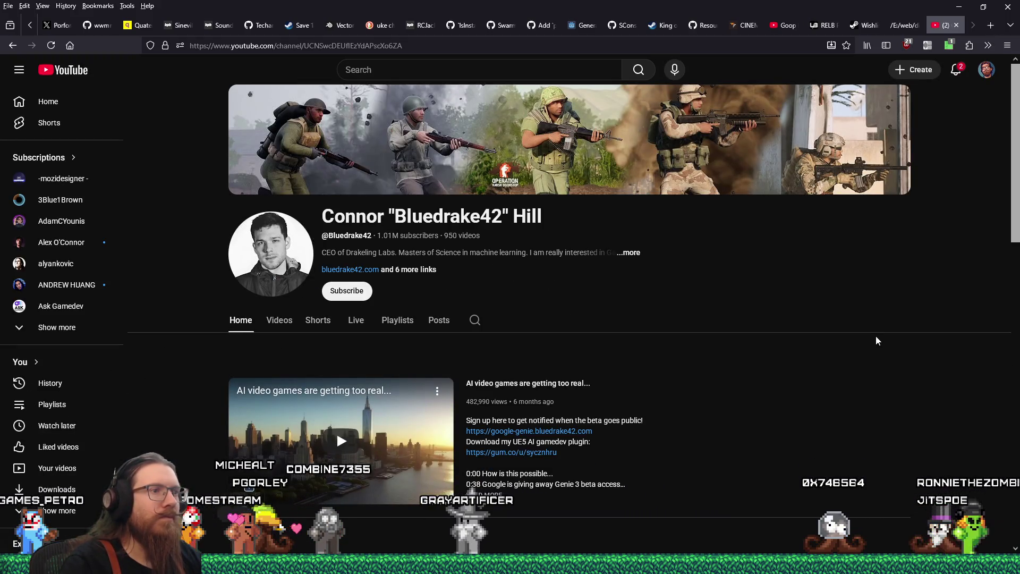
scroll(876, 341, down, 4)
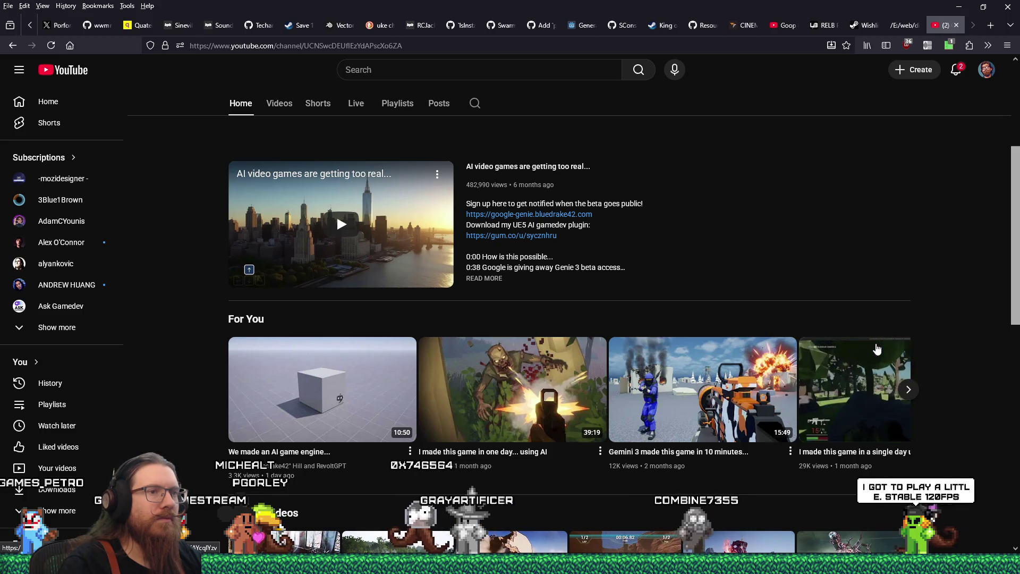
scroll(876, 348, down, 1)
scroll(876, 348, down, 3)
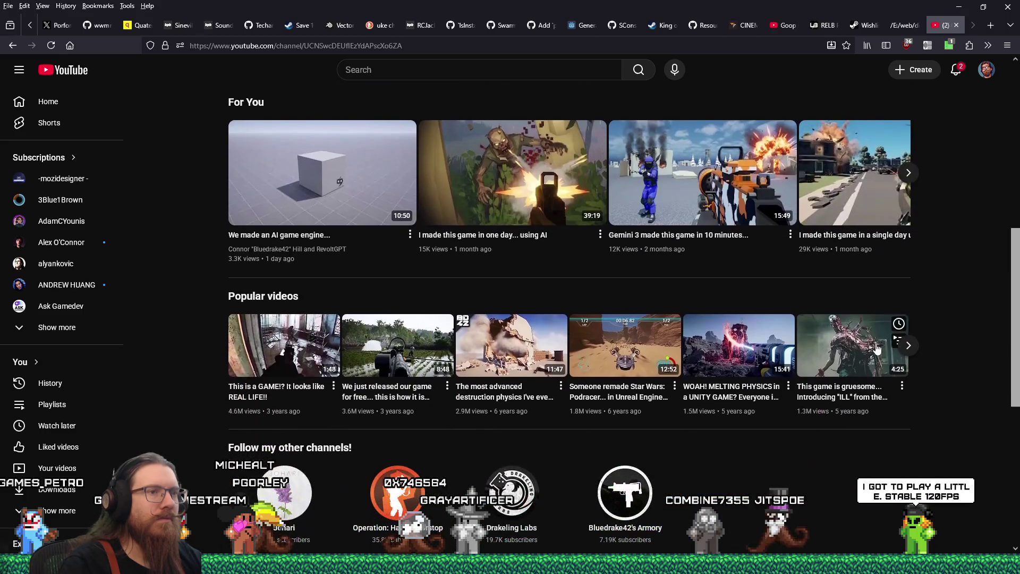
scroll(876, 348, down, 6)
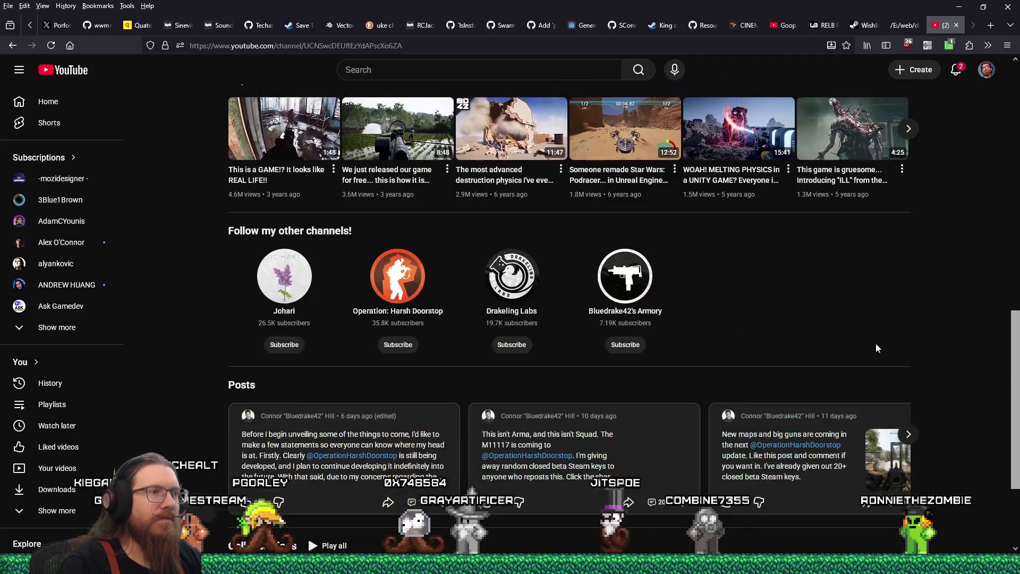
scroll(876, 348, up, 15)
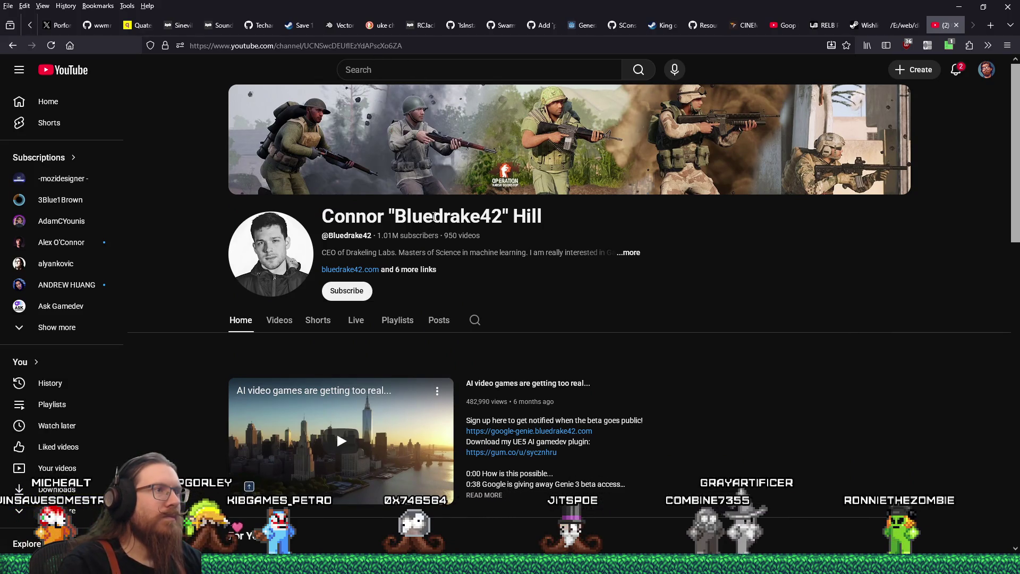
Copy the channel's display name and return to the kook_marketing notes.
drag(322, 222, 541, 219)
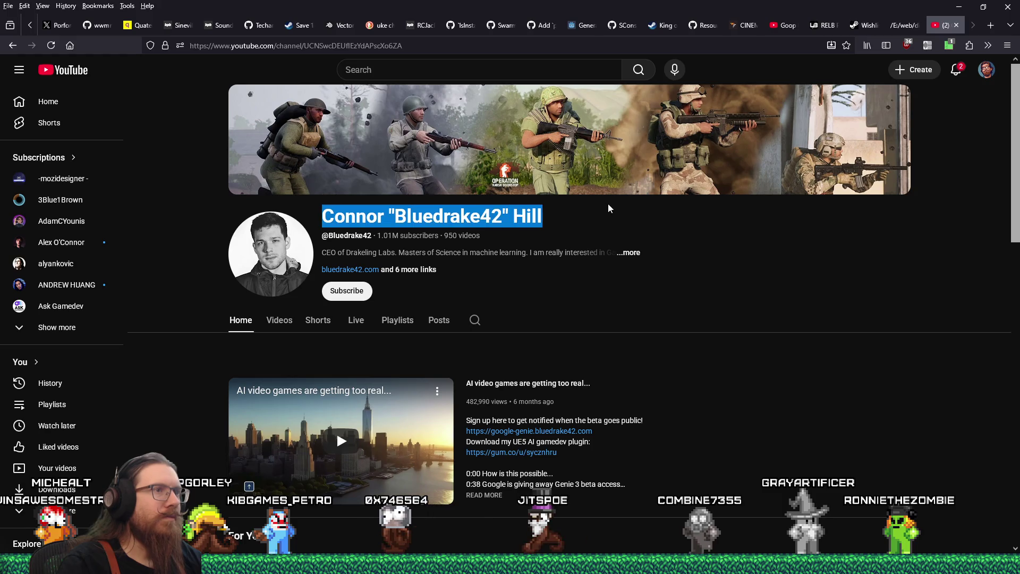
right_click(490, 216)
click(541, 234)
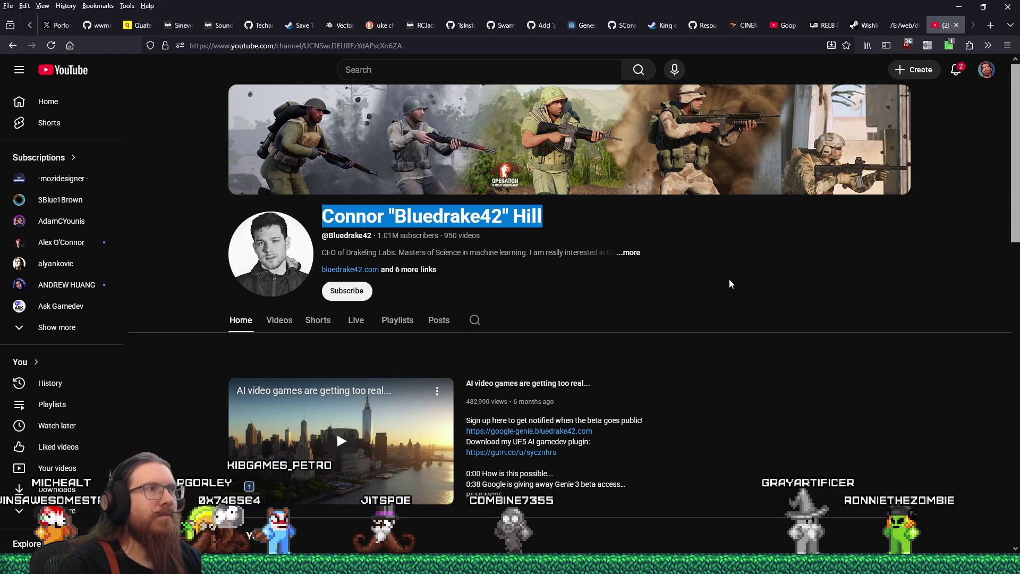
key(alt+Tab)
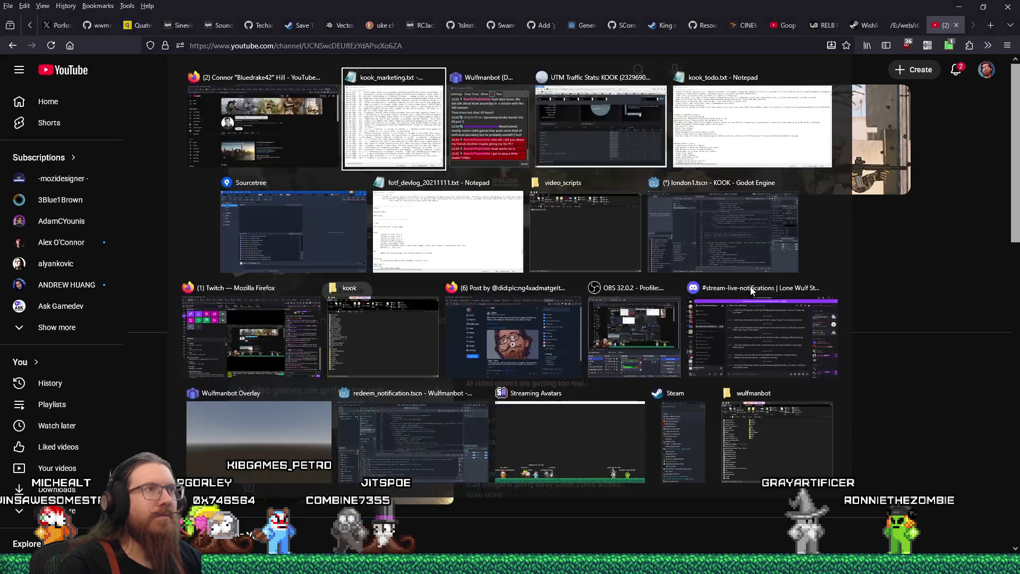
key(alt+Tab)
key(Tab)
key(alt+Tab)
key(alt+Tab)
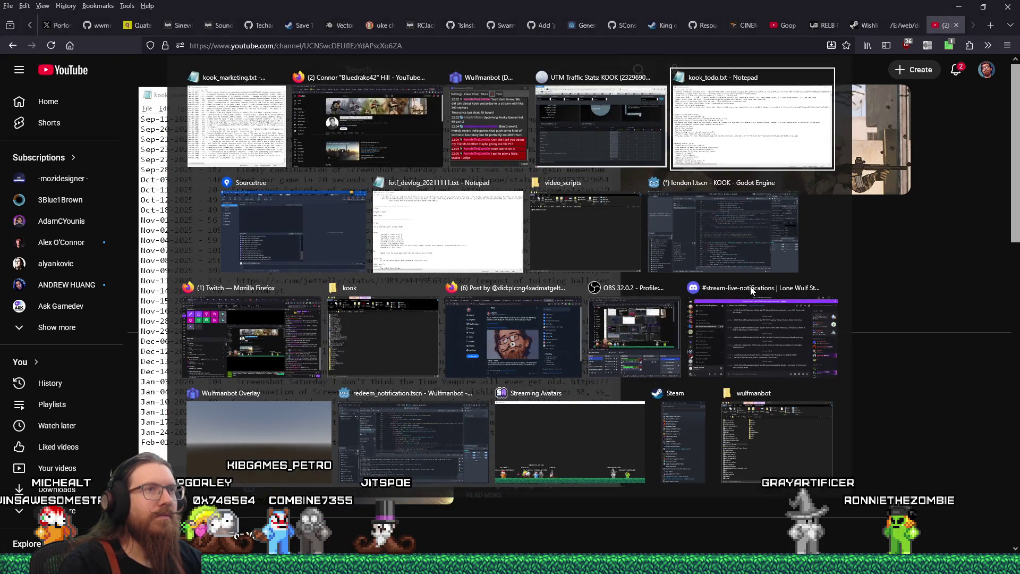
click(258, 145)
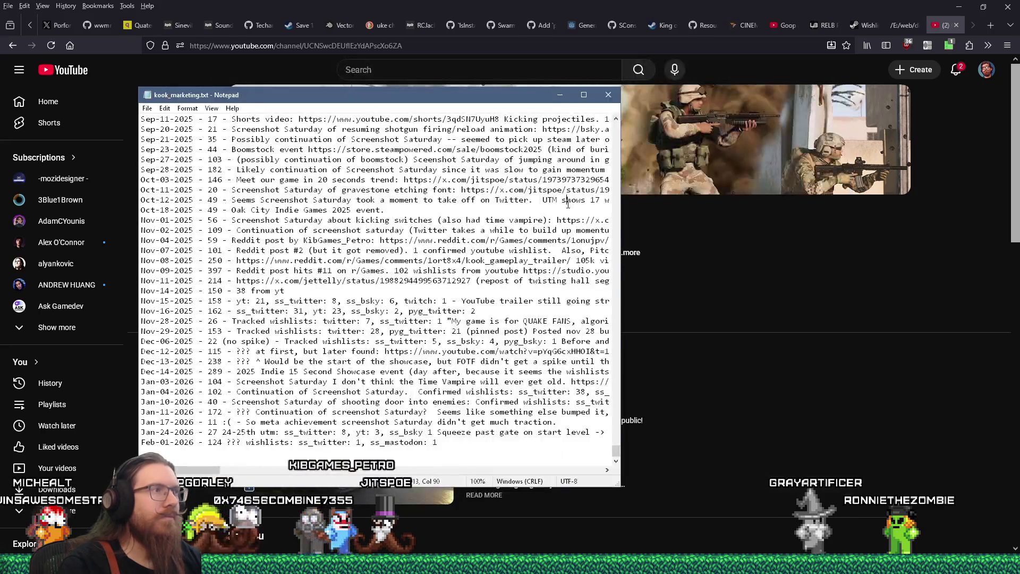
Search kook_marketing.txt for 'bluedr' (not found), then enlarge the window and scroll up the list.
key(ctrl+f)
text(bluedr)
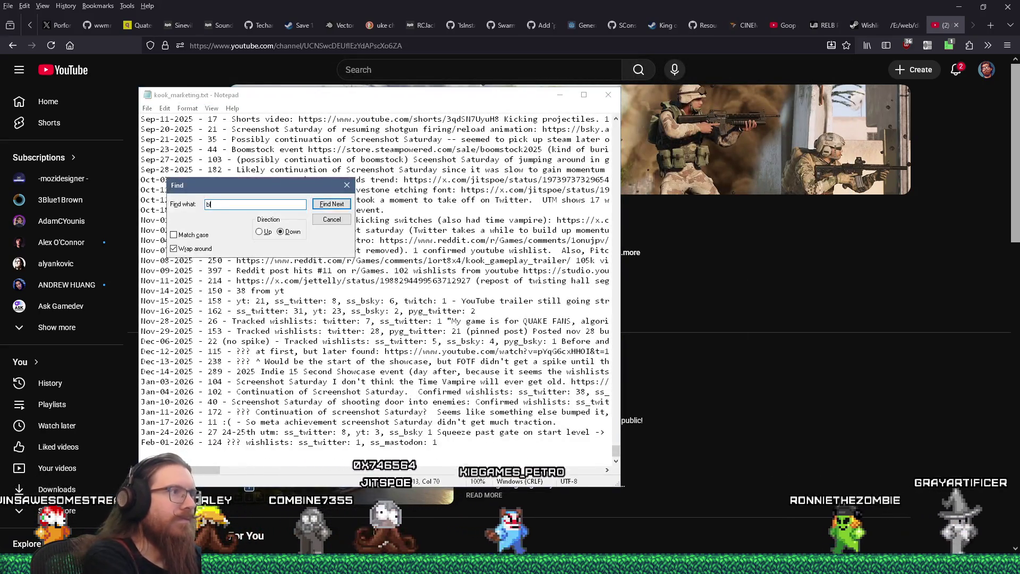
key(Return)
key(Escape)
key(Escape)
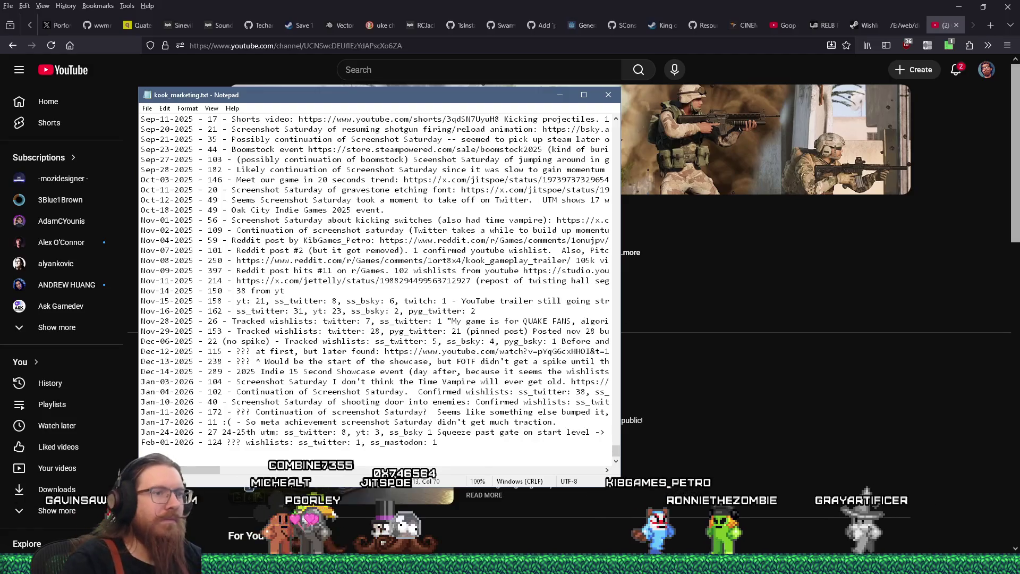
drag(619, 485, 805, 520)
mouse_move(801, 483)
mouse_down()
mouse_move(828, 121)
mouse_move(835, 190)
mouse_move(820, 359)
mouse_move(817, 327)
mouse_up()
Below 'Responded end', add a dashed 'FPS Content Creators' section header.
mouse_move(819, 218)
mouse_down()
mouse_move(821, 161)
mouse_move(825, 325)
mouse_move(827, 189)
mouse_up()
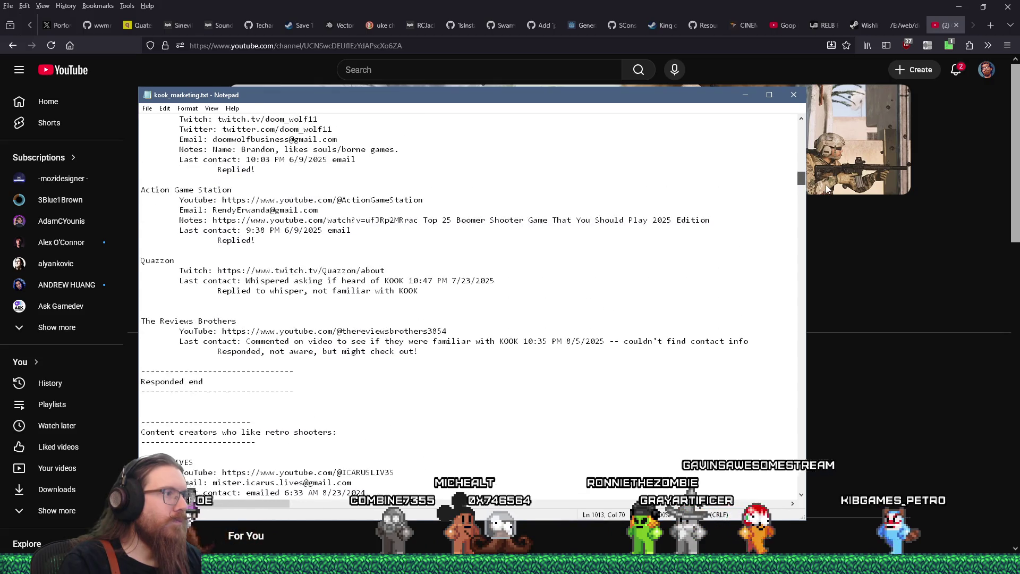
click(369, 400)
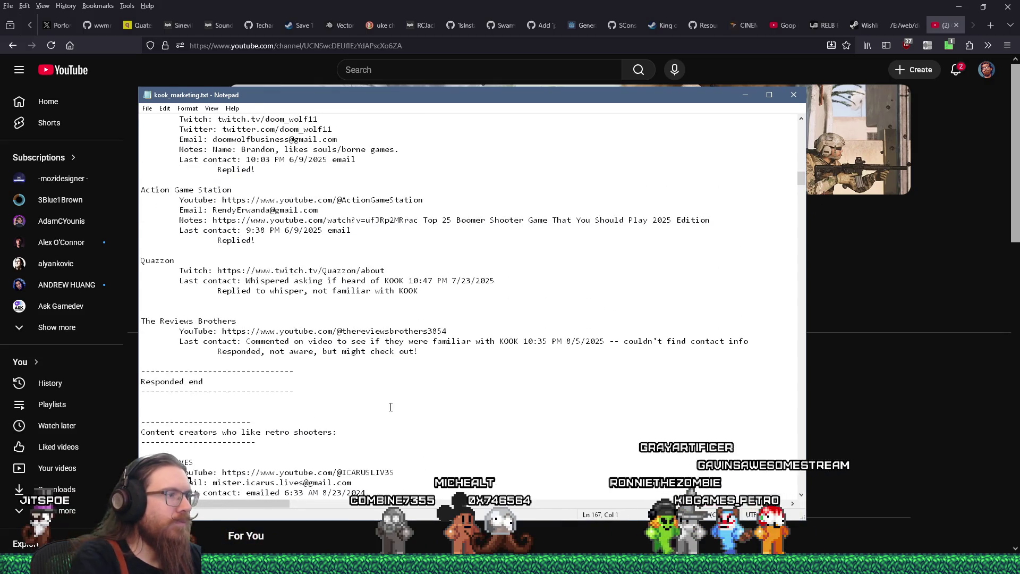
key(Return)
text(----------------------------)
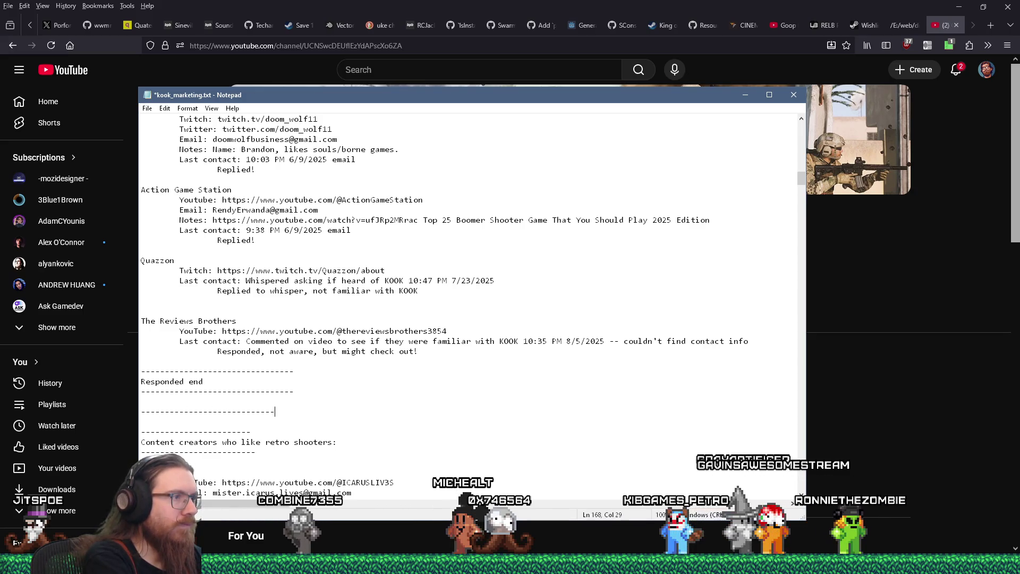
key(Return)
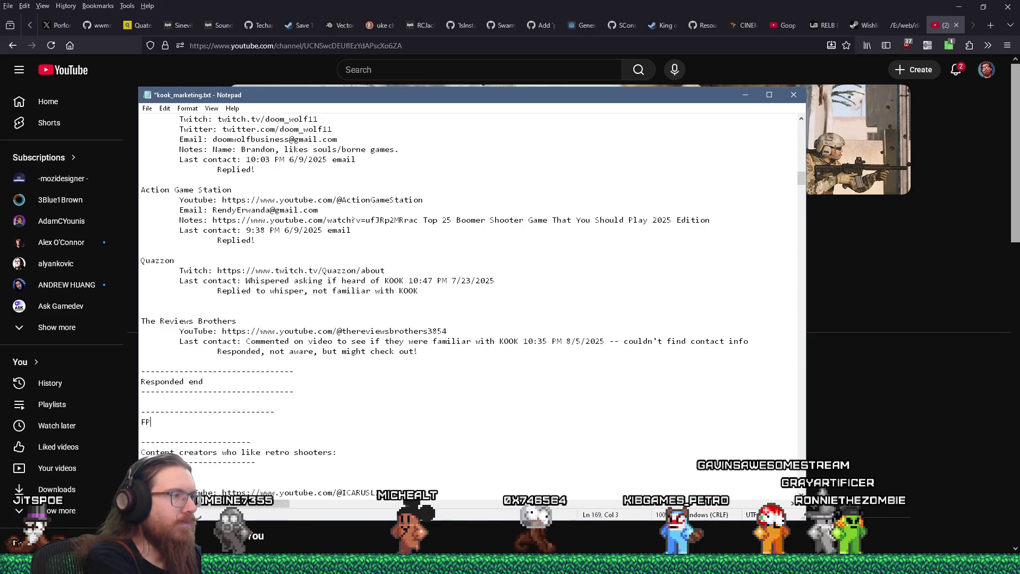
text(S Content Creators)
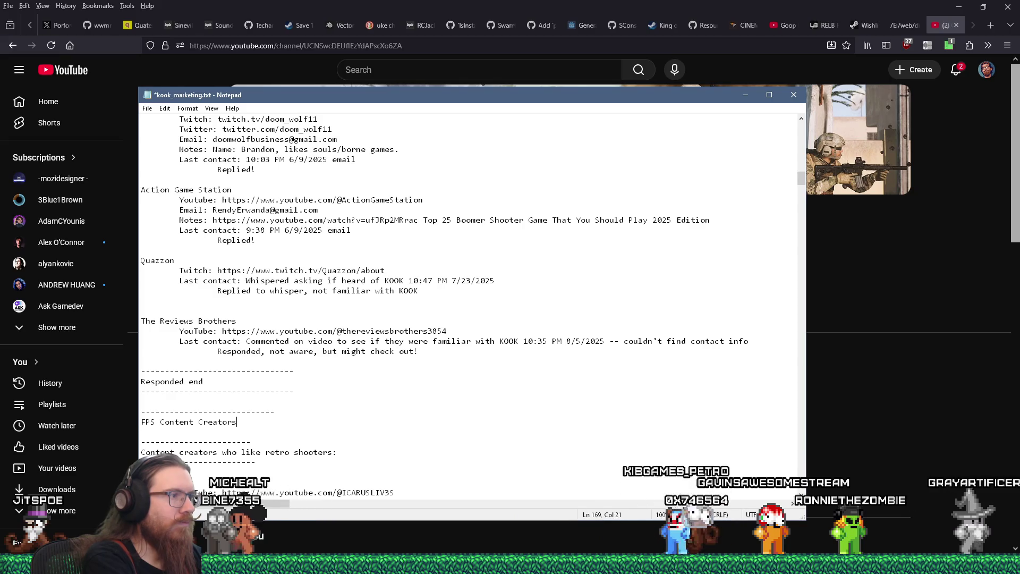
key(Return)
text(---------------------------)
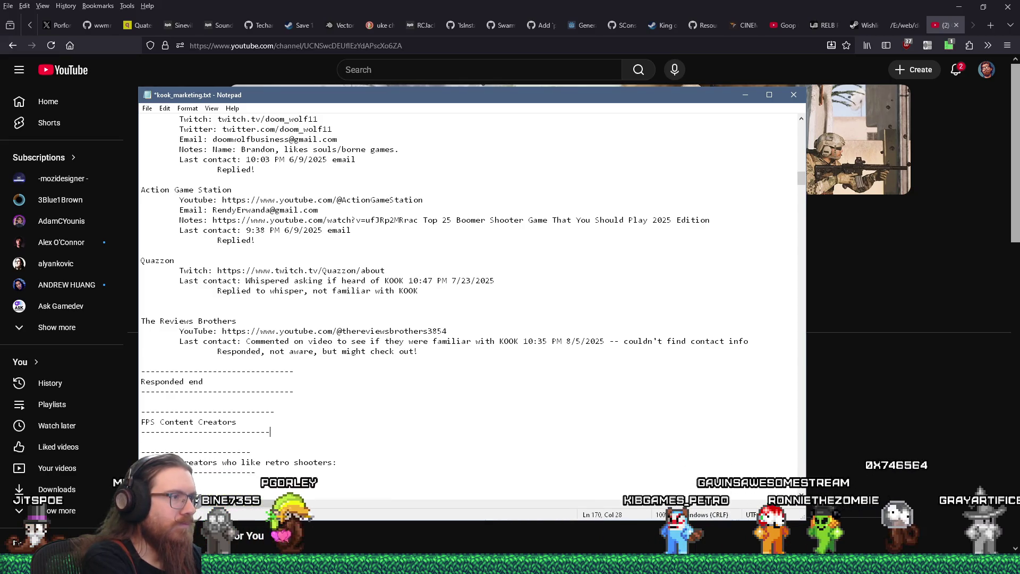
key(Return)
key(Return)
Enter the creator's name as the first entry and close the section with an 'end' footer.
text(Connor "Bluedrake42" Hill)
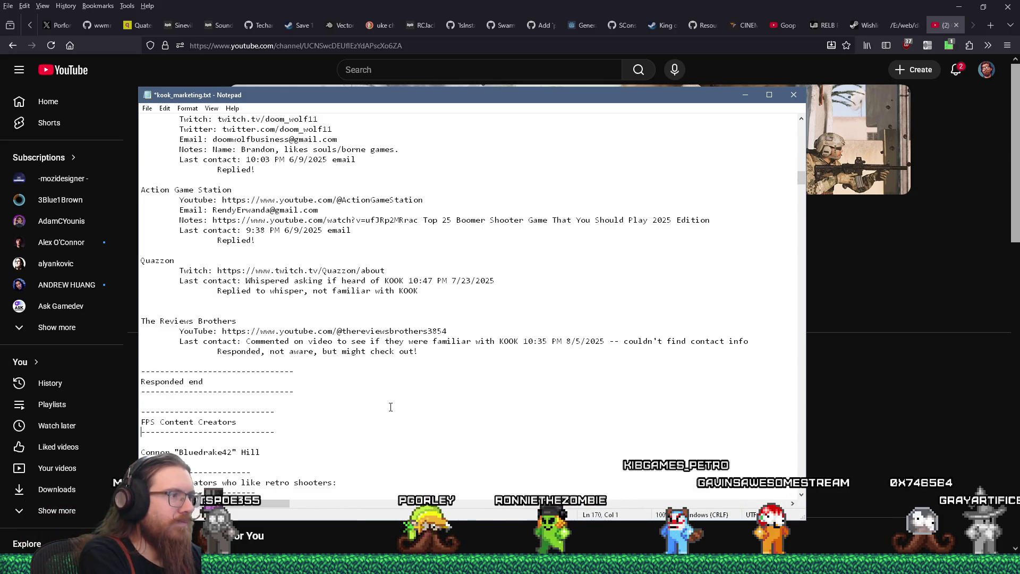
key(End)
key(shift+Home)
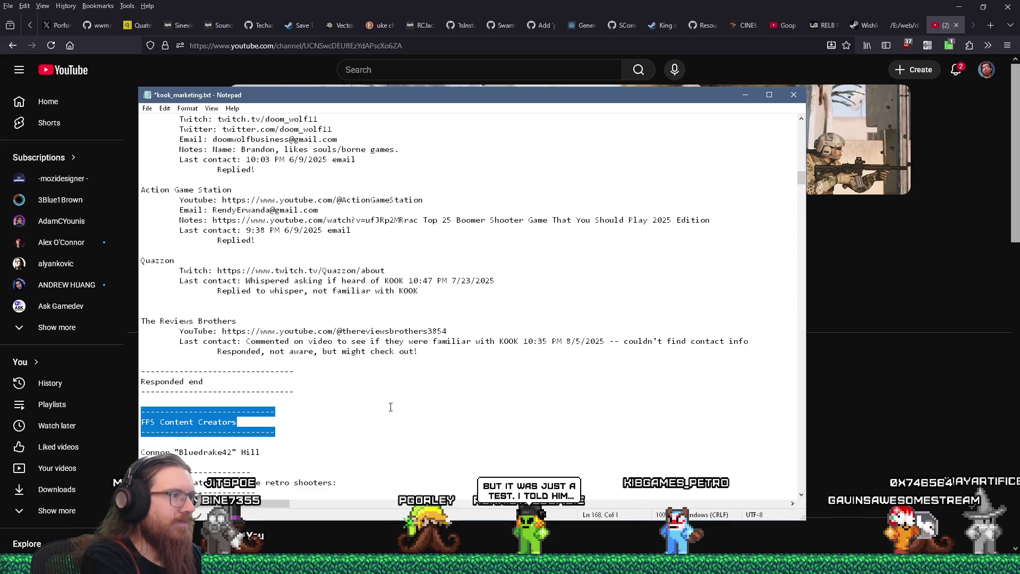
key(Down)
key(Down)
key(Return)
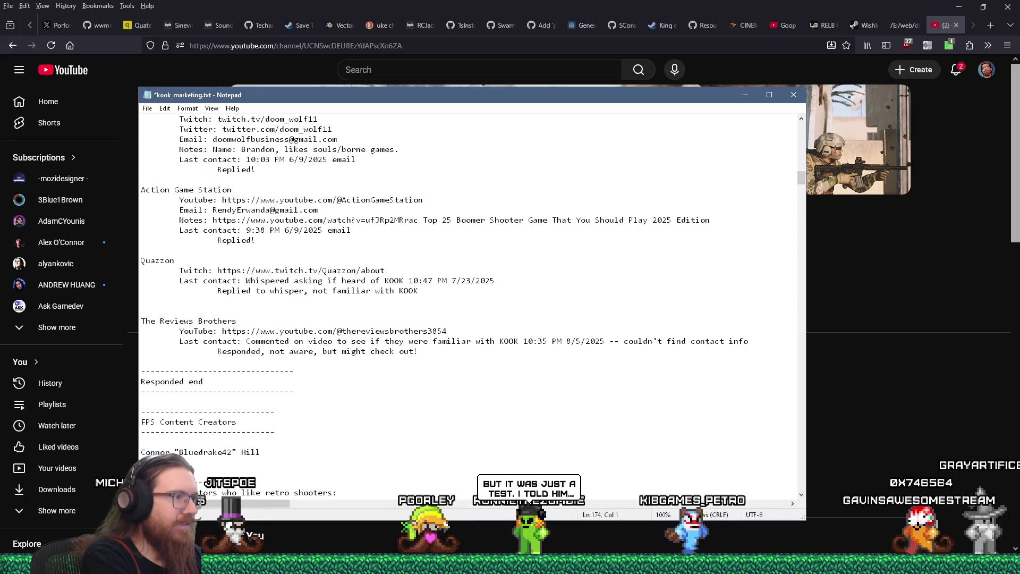
key(ctrl+v)
text(end)
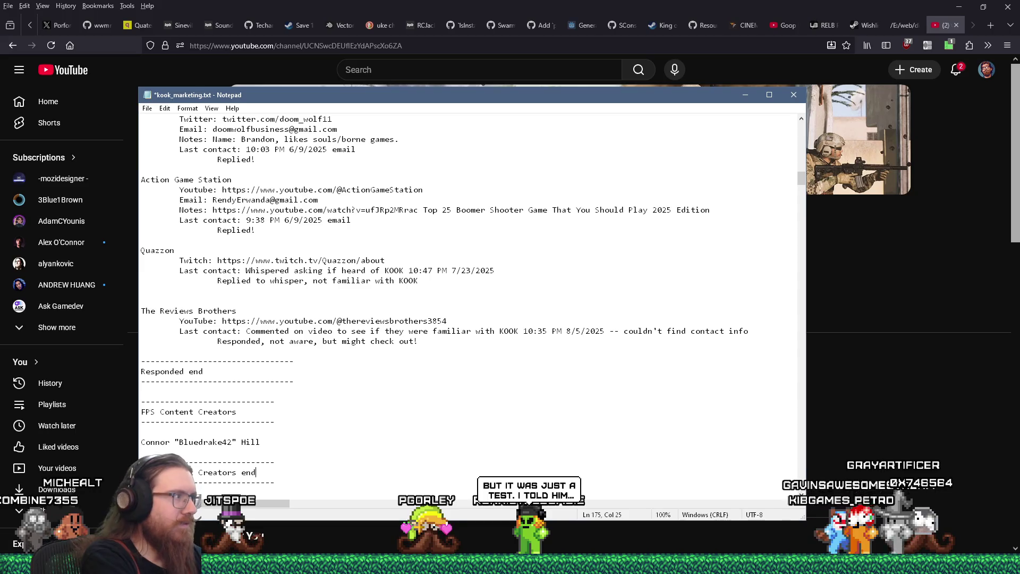
key(alt+Tab)
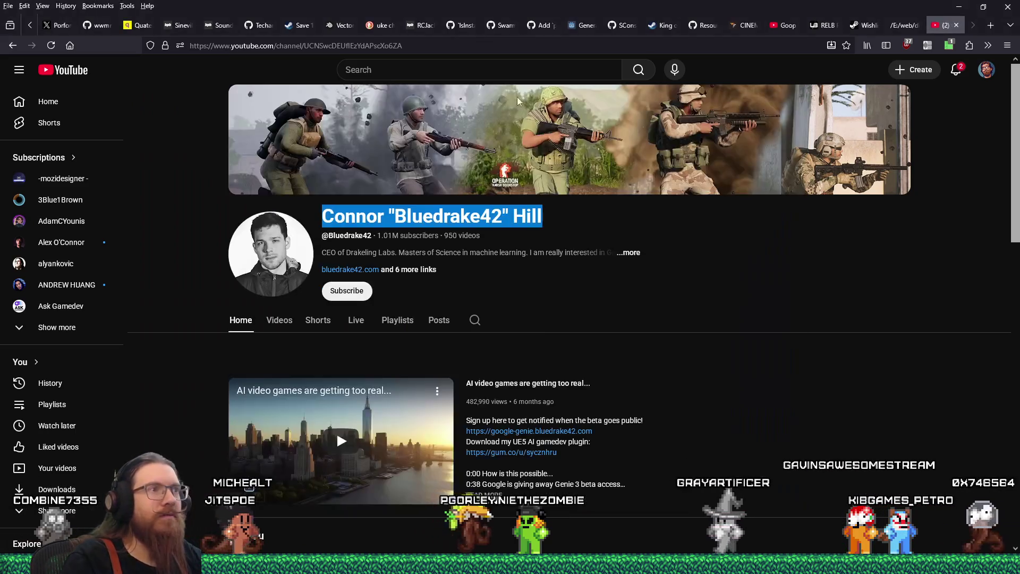
Copy the channel URL and paste it as a 'YouTube:' line under the creator's name.
click(627, 253)
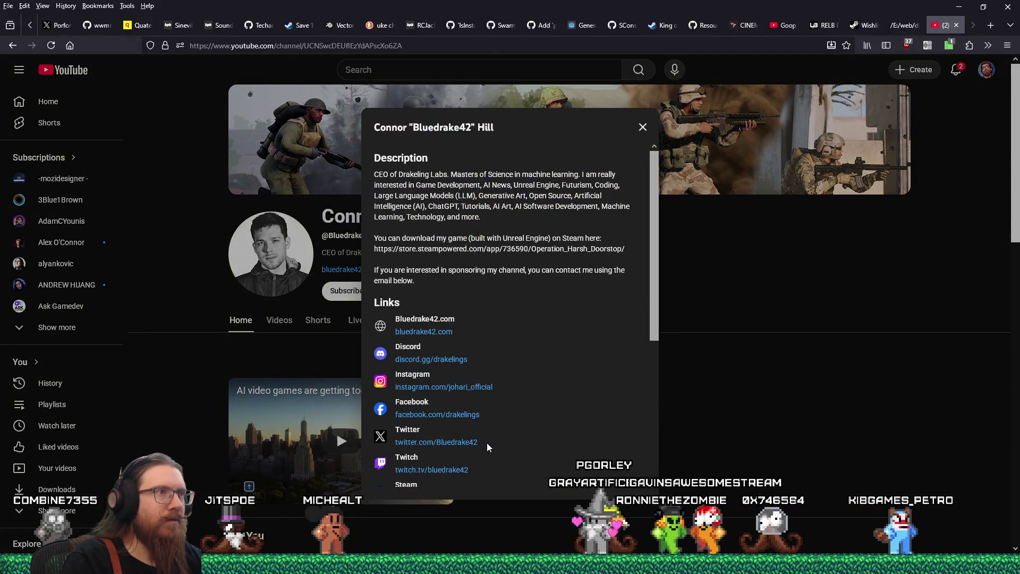
right_click(348, 47)
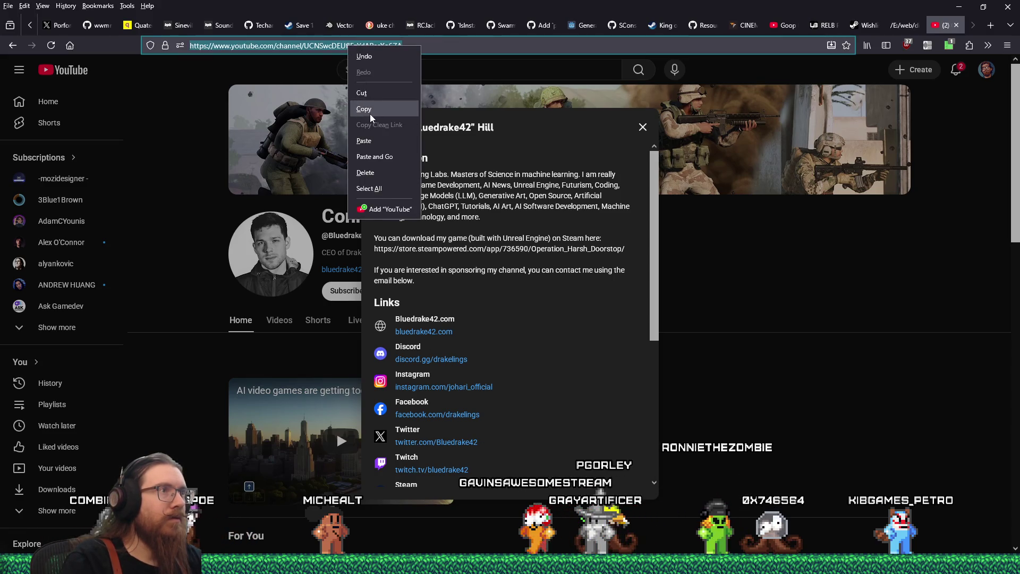
click(370, 117)
key(alt+Tab)
click(290, 444)
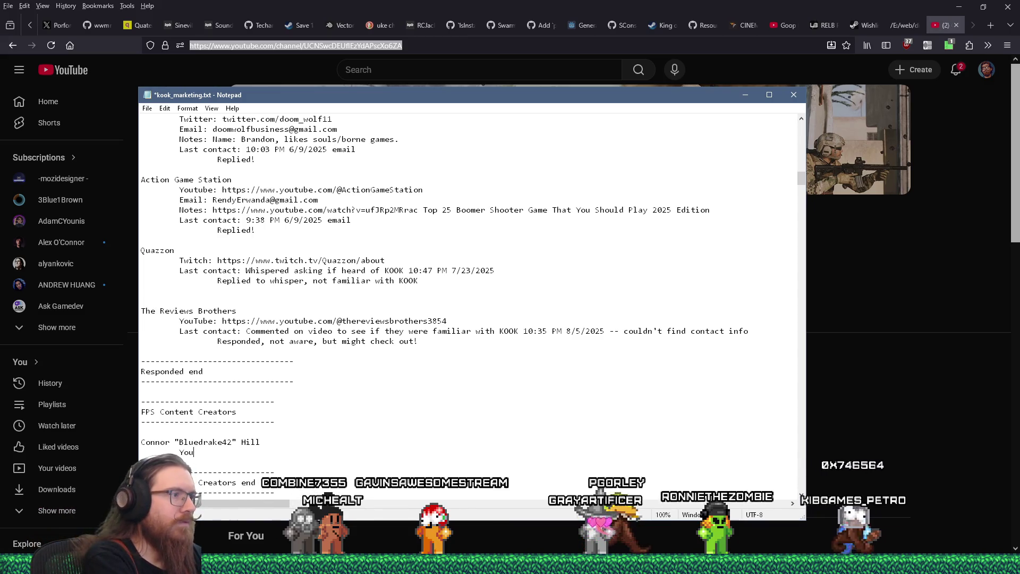
text(YouTube:)
key(ctrl+v)
Select and copy the Twitch and Twitter links from the channel's About details.
key(alt+Tab)
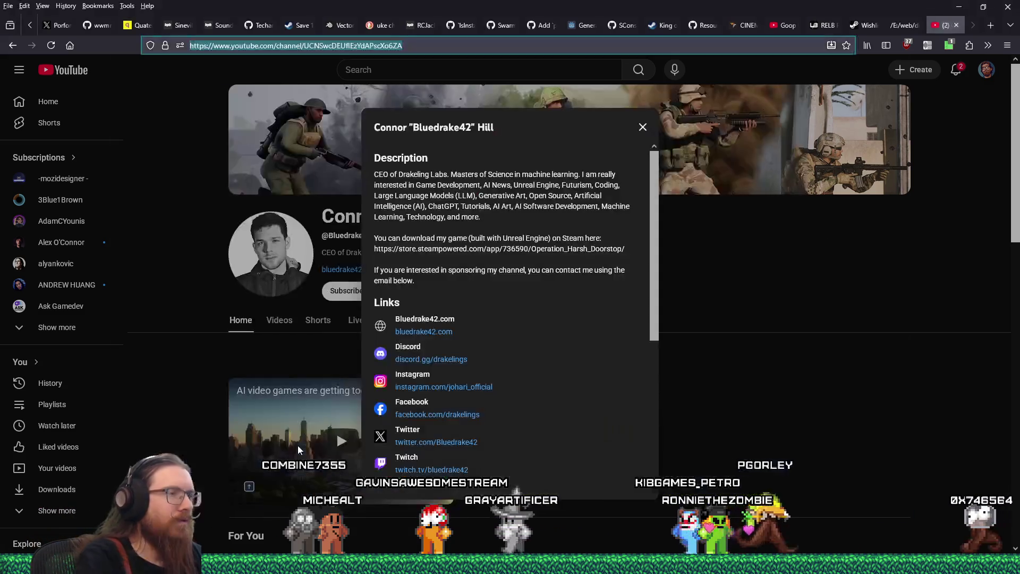
click(460, 320)
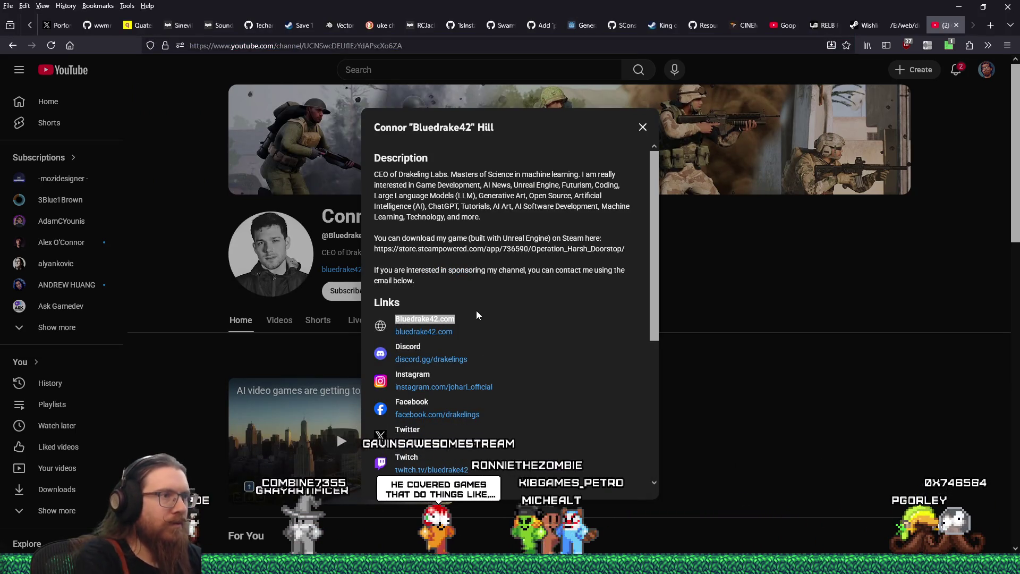
key(alt+Tab)
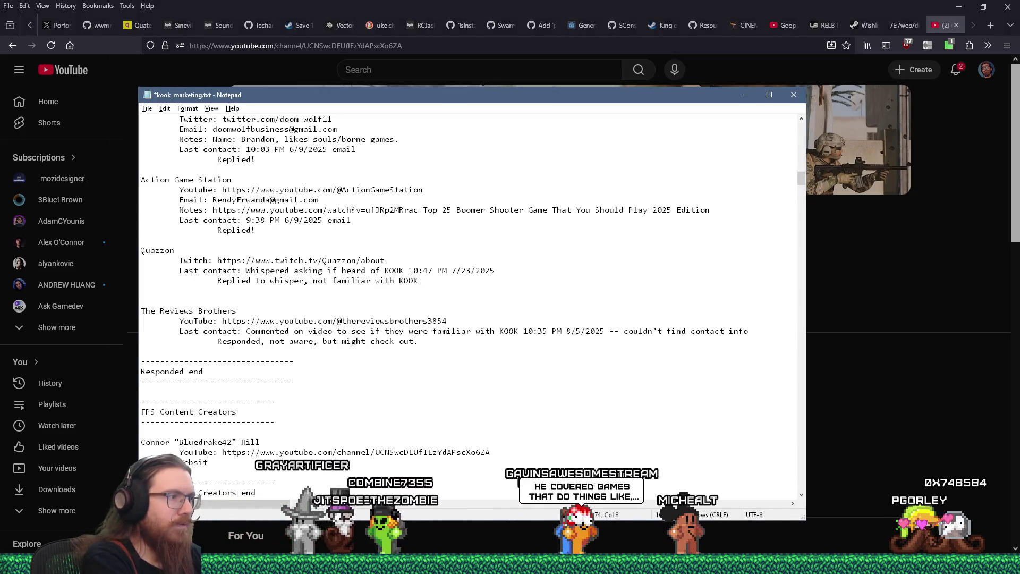
key(alt+Tab)
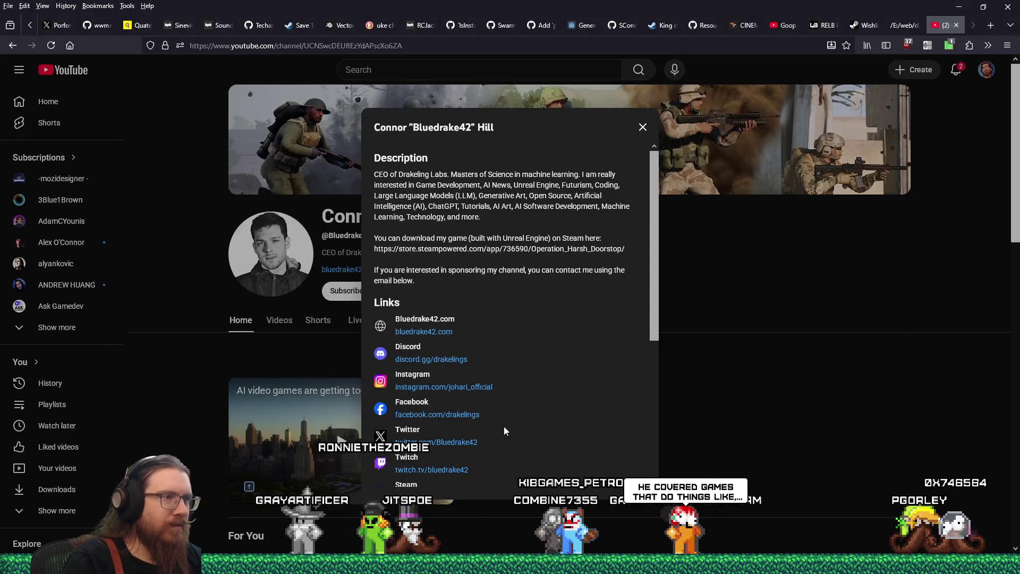
scroll(505, 429, down, 2)
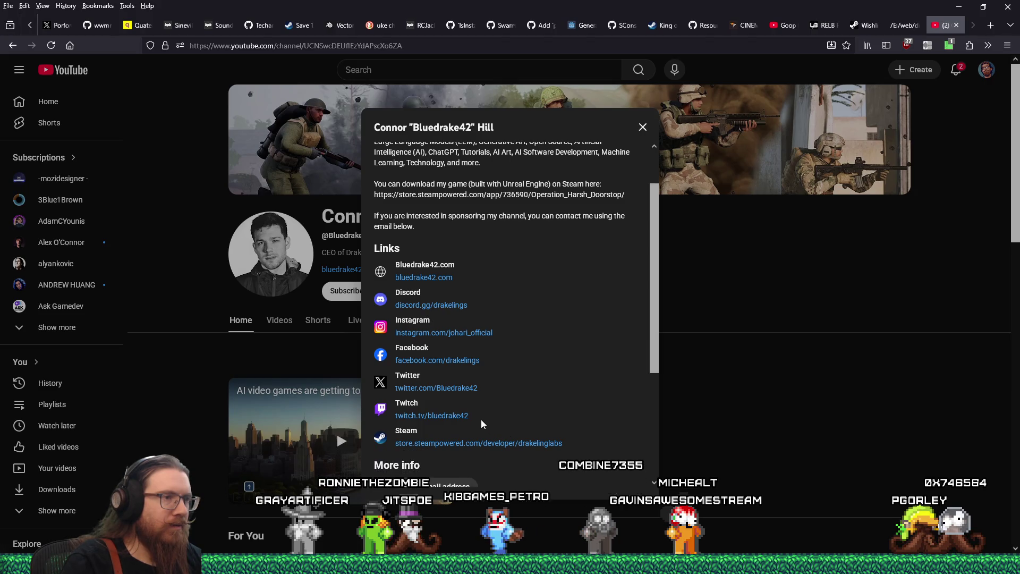
triple_click(477, 417)
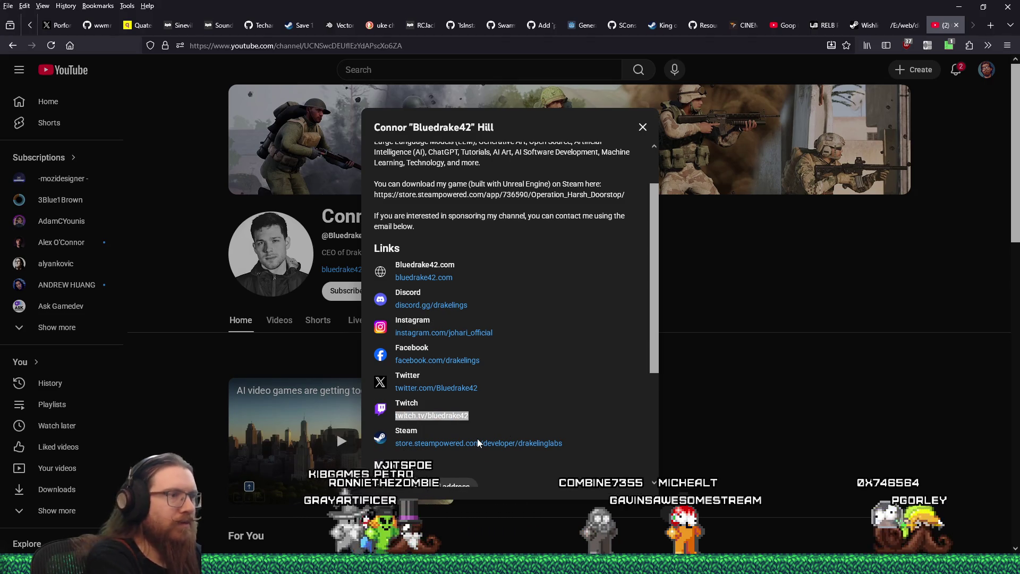
key(alt+Tab)
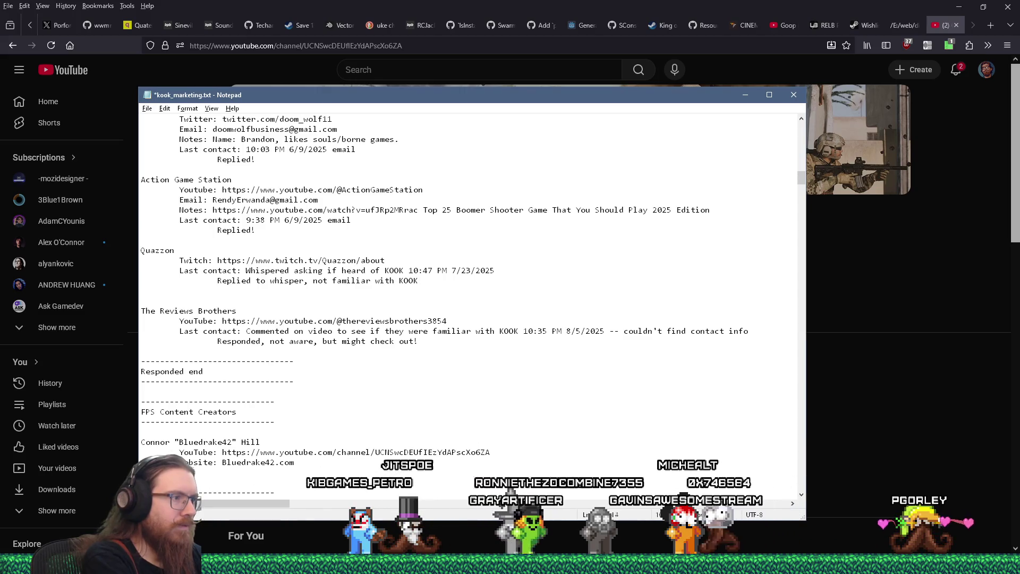
key(alt+Tab)
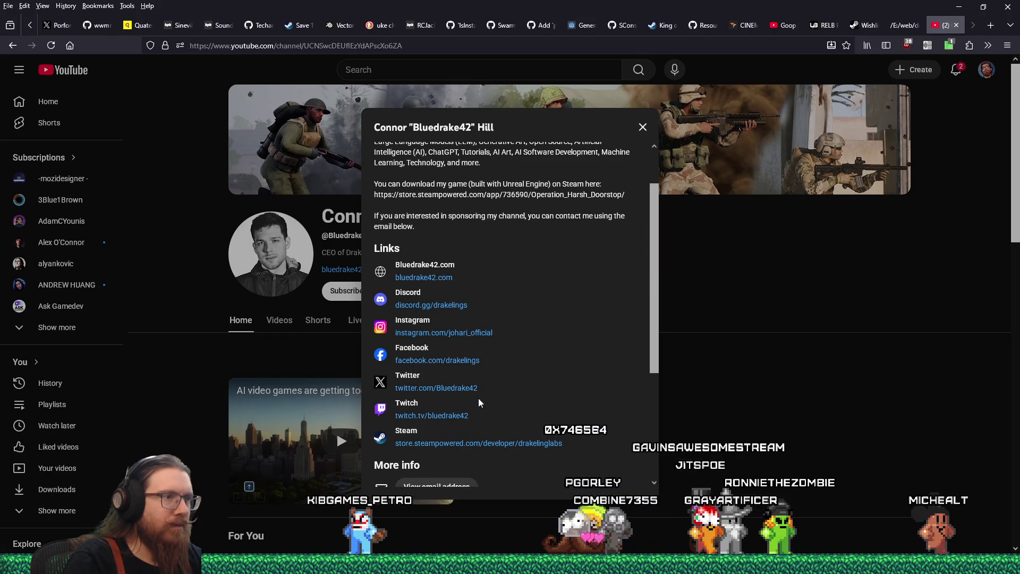
drag(402, 388, 395, 388)
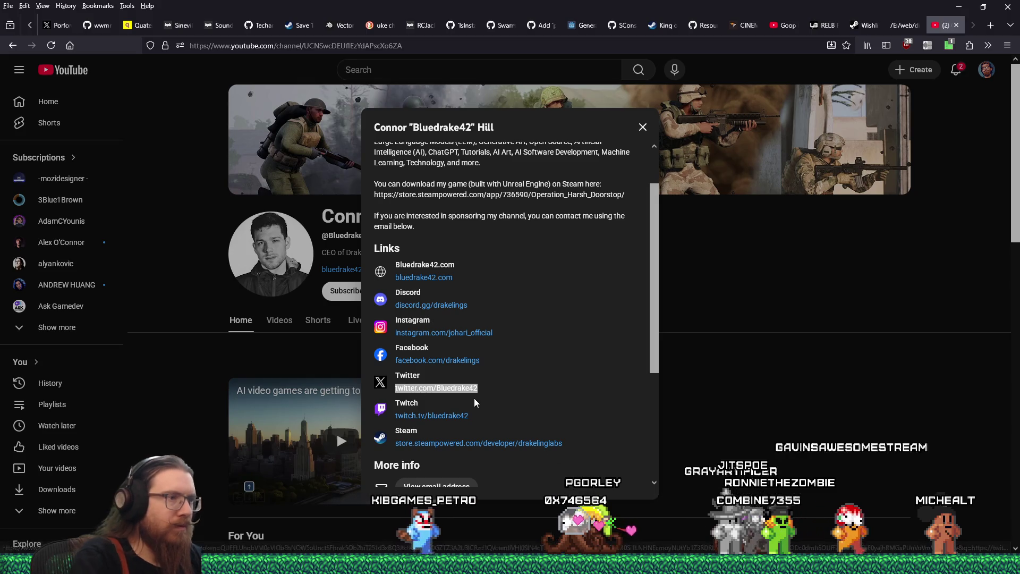
key(alt+Tab)
Paste the Twitch and Twitter lines and add the note 'Tends to focus on new tech in games.'.
key(Tab)
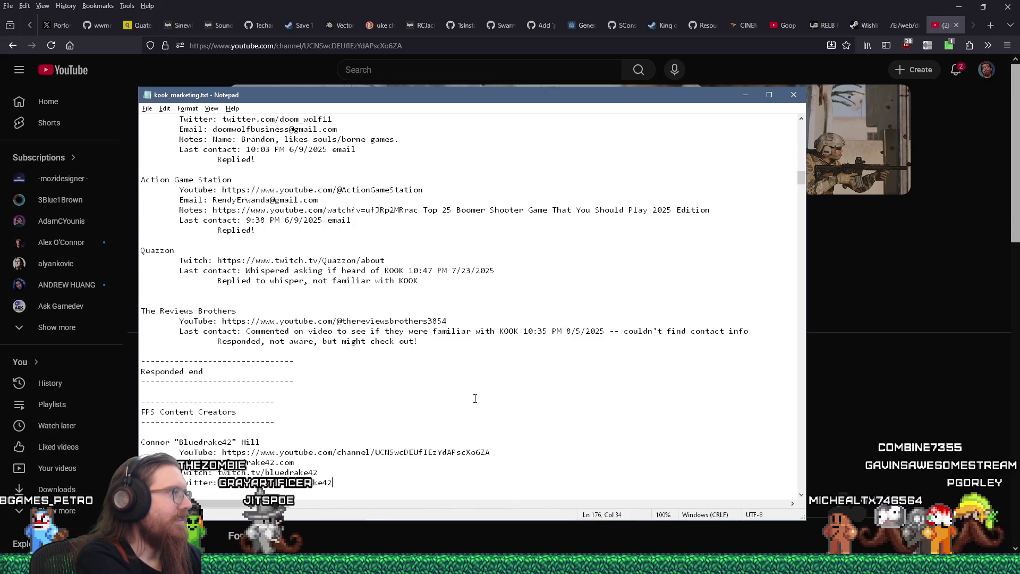
key(Return)
key(Tab)
text(Notes)
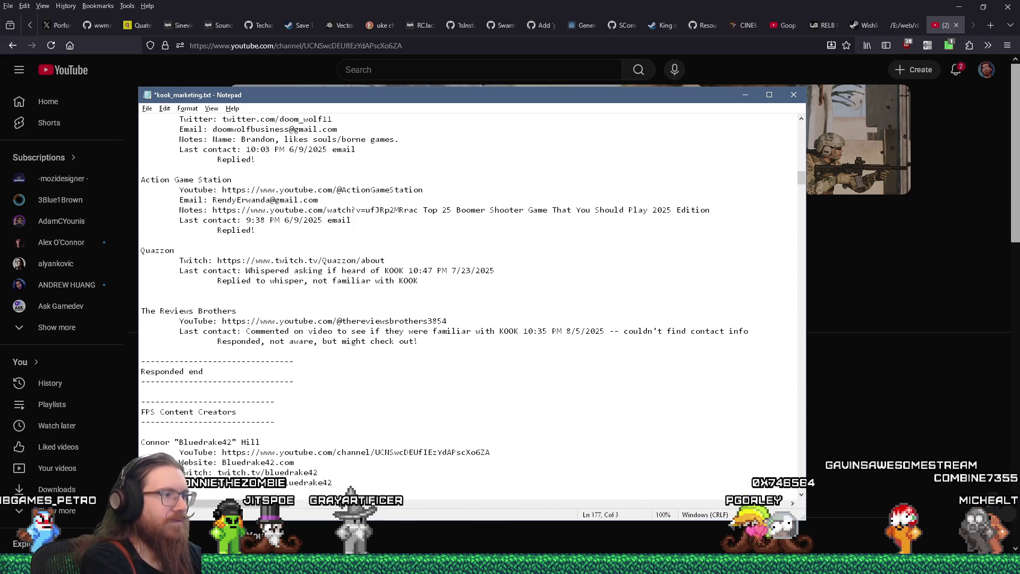
text(: Tends to focus on)
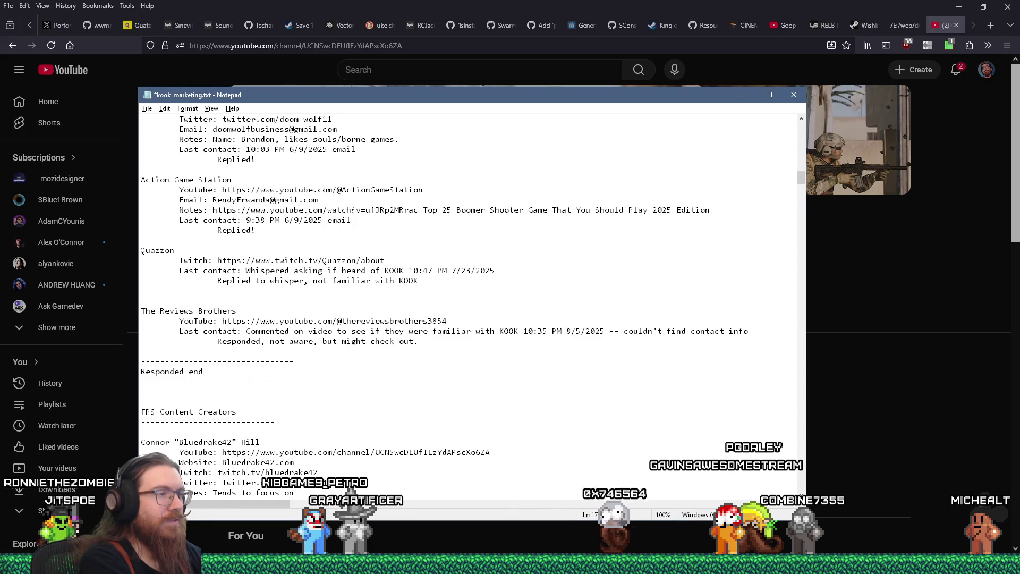
text(ech in games.s)
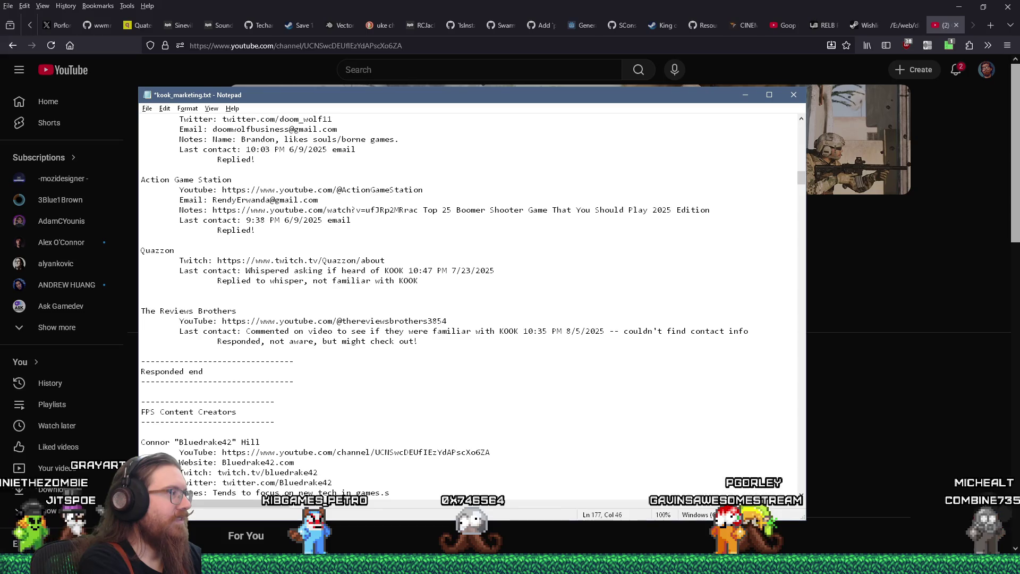
key(alt+Tab)
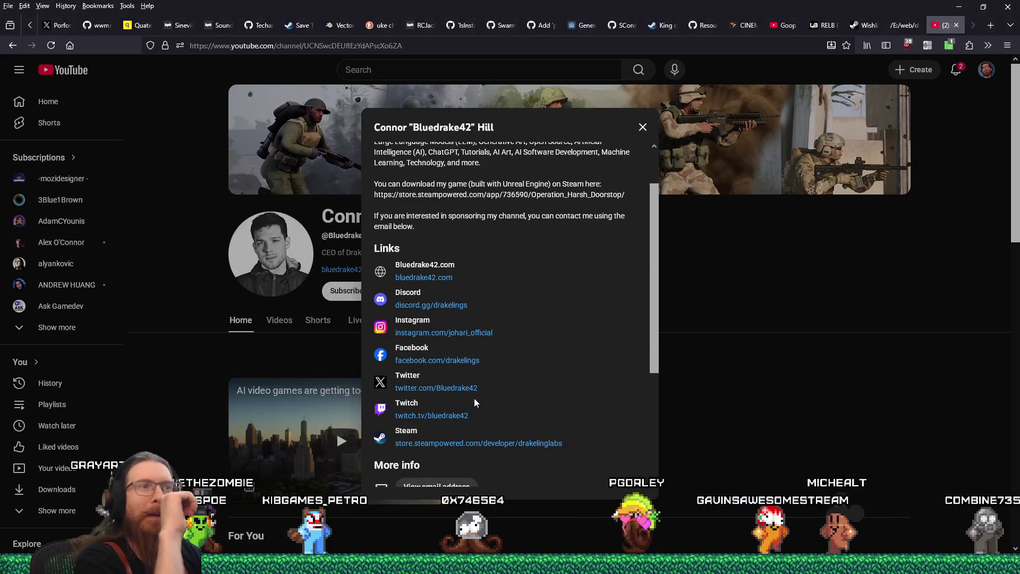
Reveal the channel's sponsorship email through View email address and the reCAPTCHA, then select it.
scroll(501, 326, down, 3)
click(470, 314)
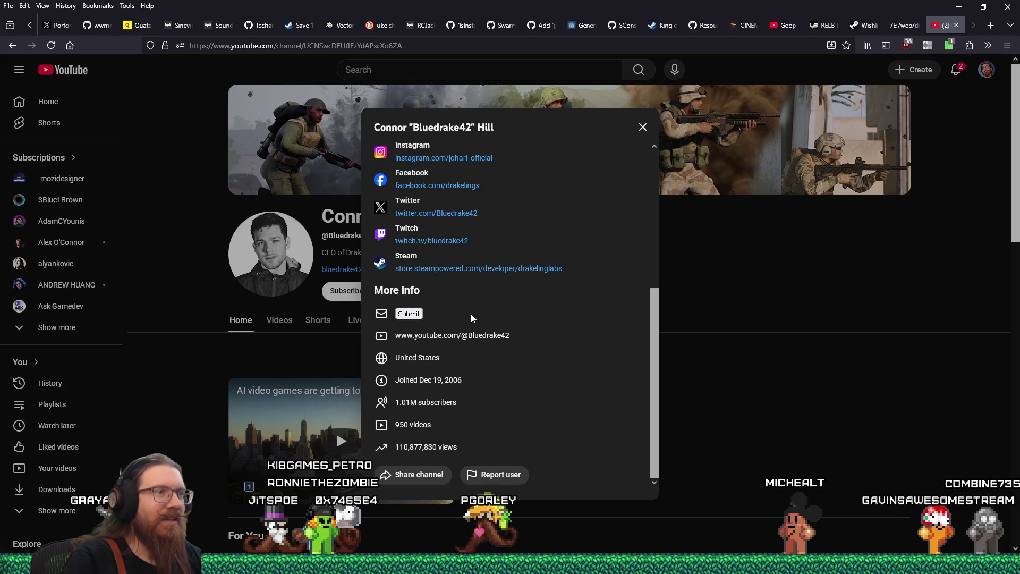
click(412, 323)
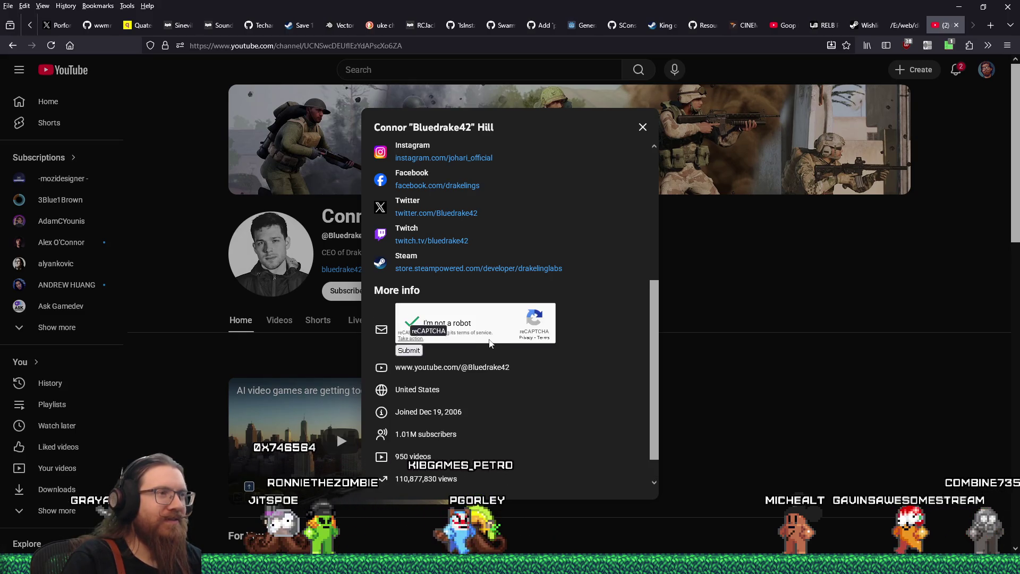
click(409, 351)
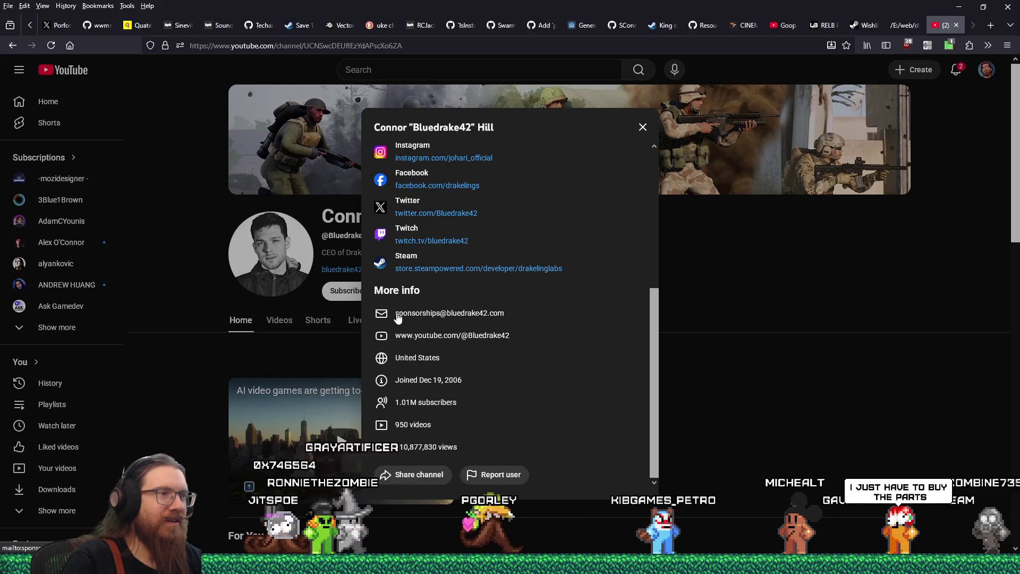
drag(510, 316, 394, 313)
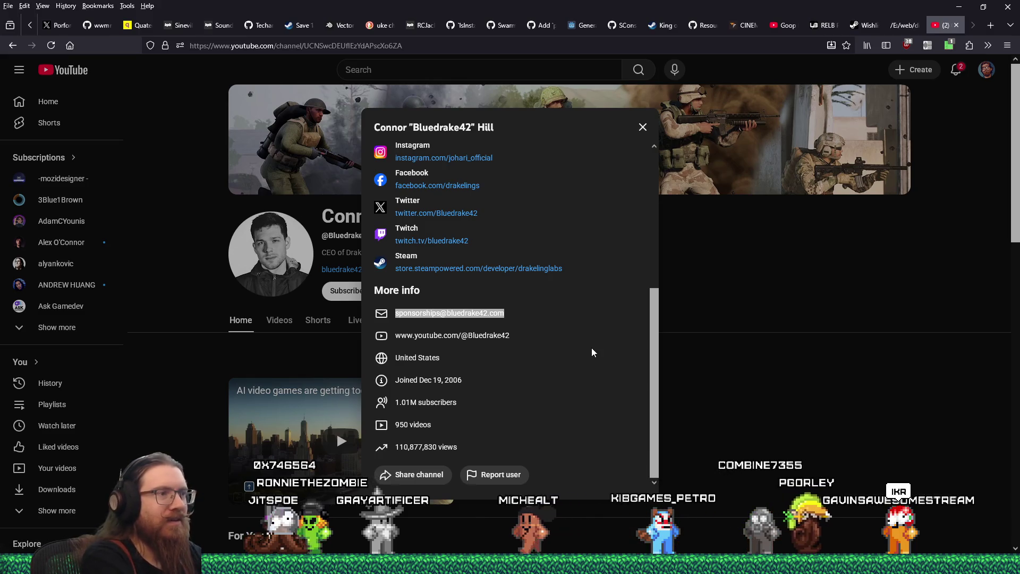
Paste the email as a new Email line in the creator's entry, save, and close the channel details.
key(alt+Tab)
key(Return)
key(Tab)
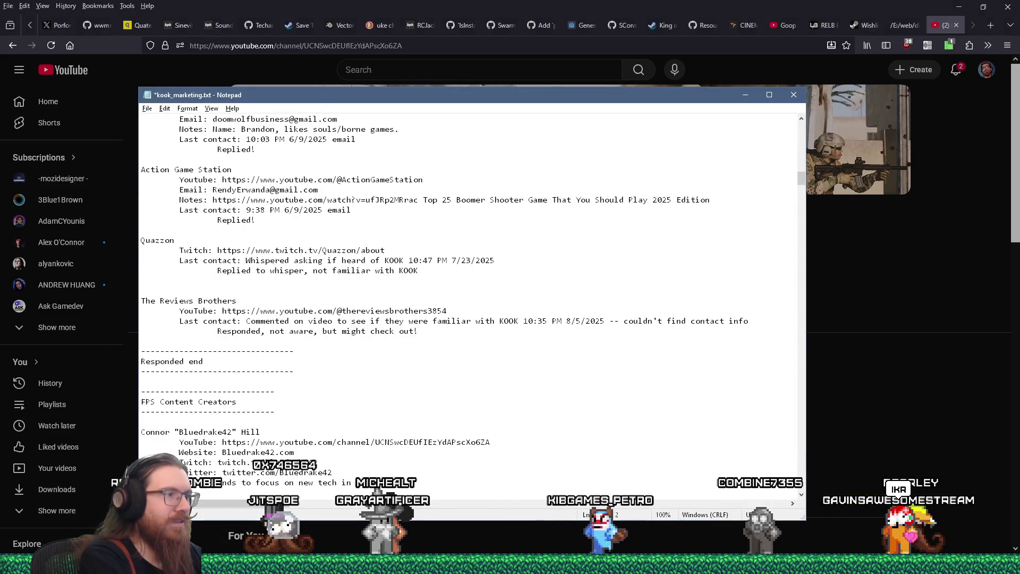
key(Up)
key(Return)
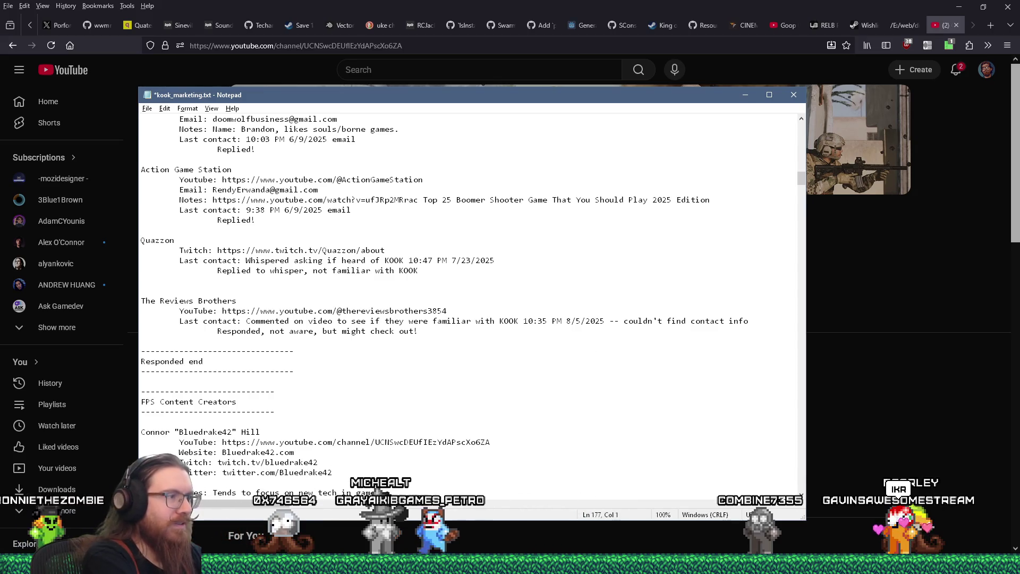
key(ctrl+v)
key(ctrl+s)
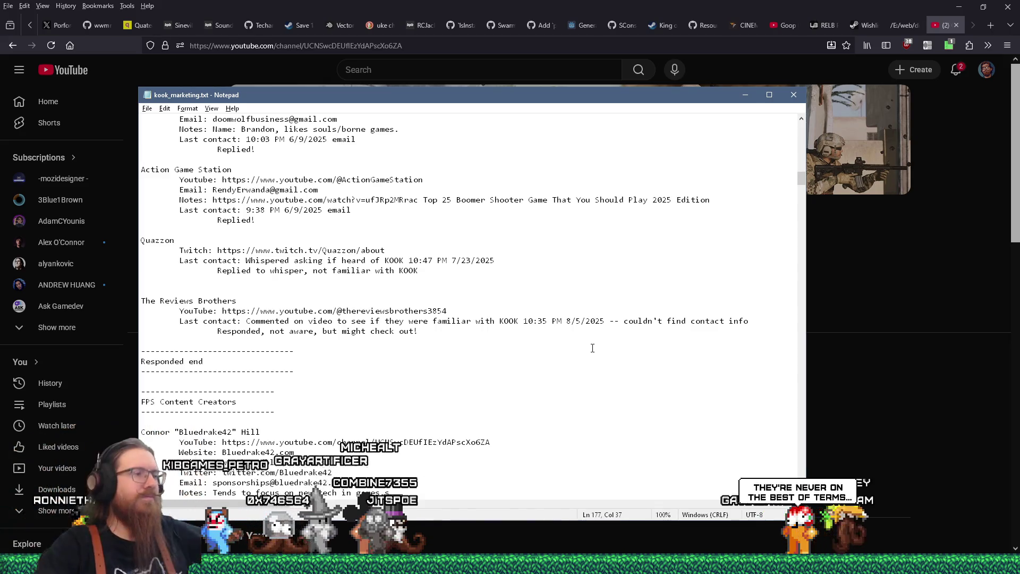
key(alt+Tab)
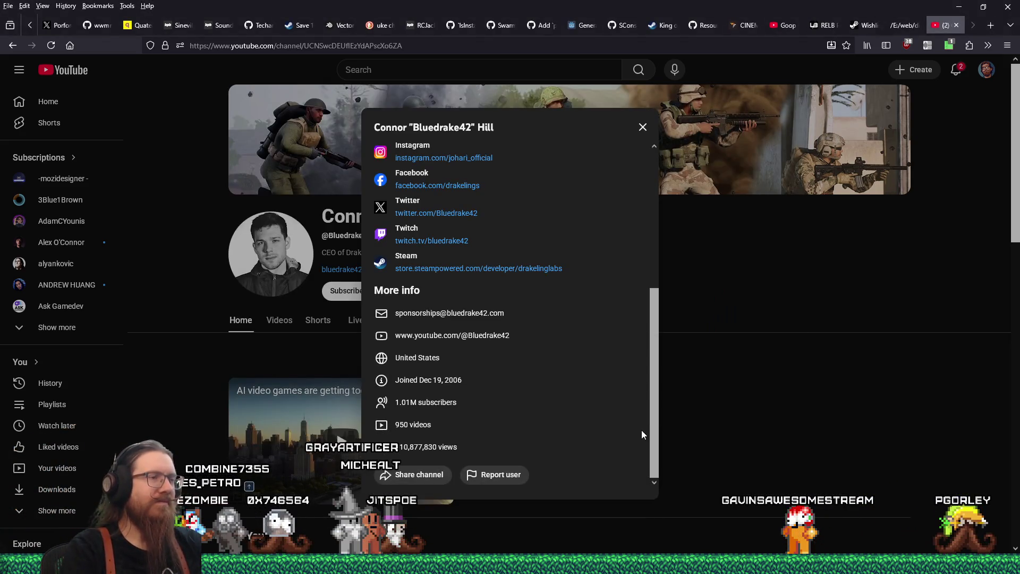
click(735, 429)
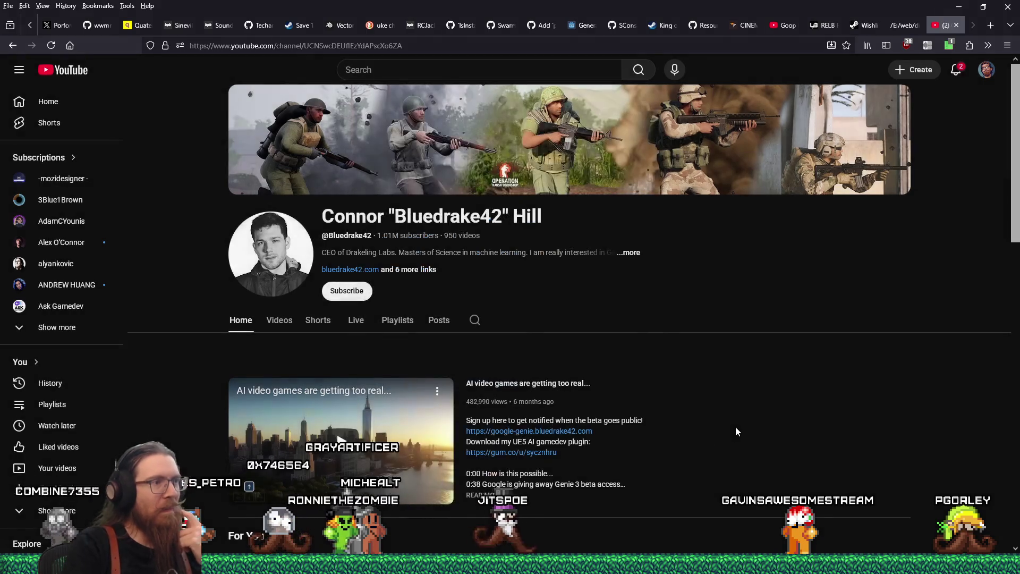
scroll(734, 431, down, 2)
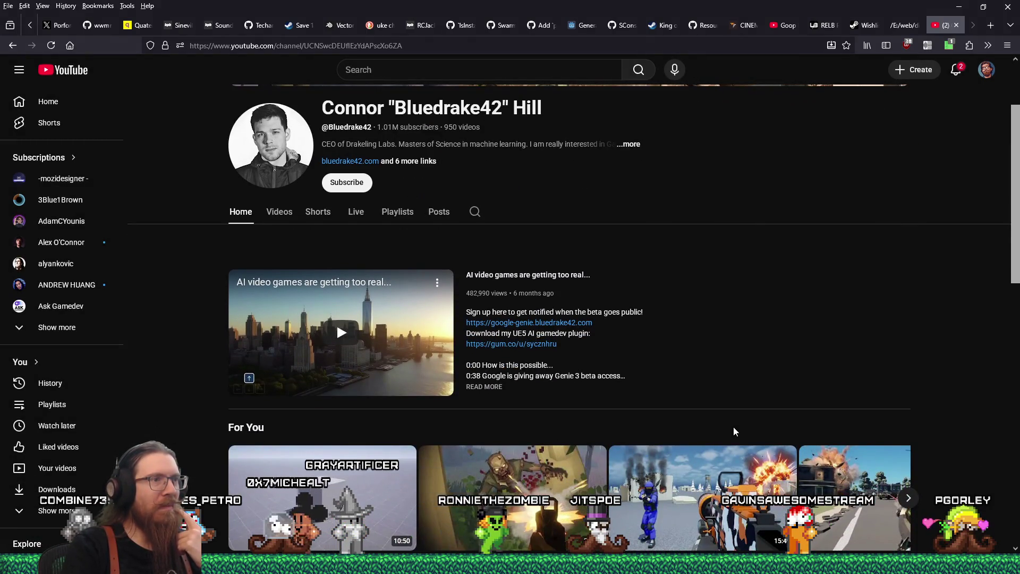
scroll(735, 430, down, 1)
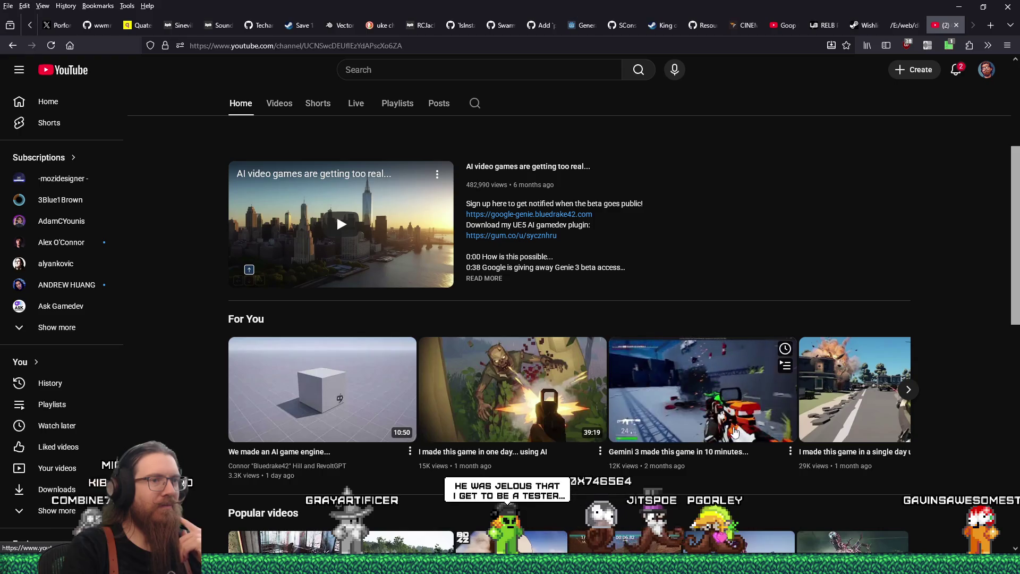
scroll(360, 414, down, 4)
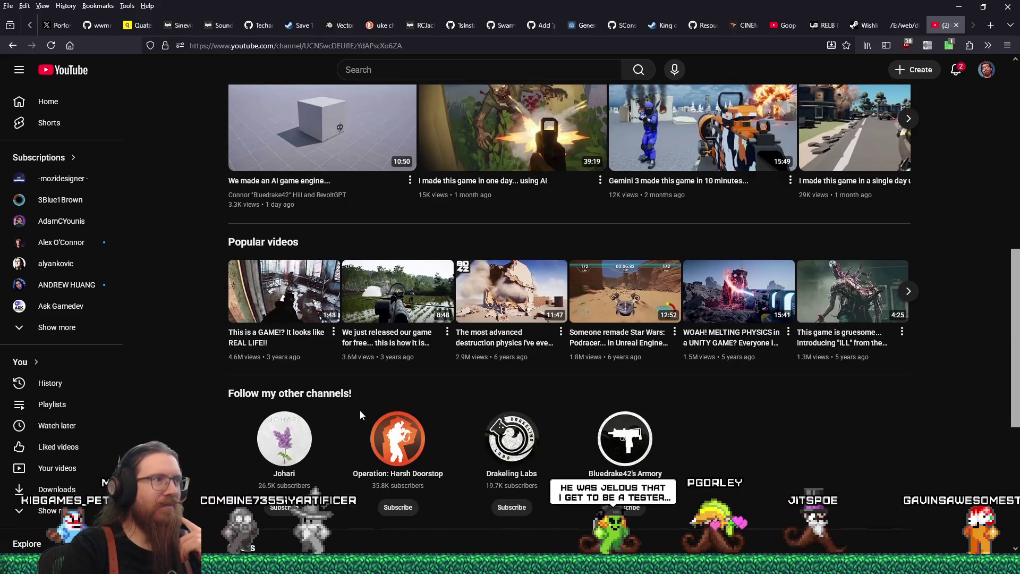
scroll(359, 410, up, 2)
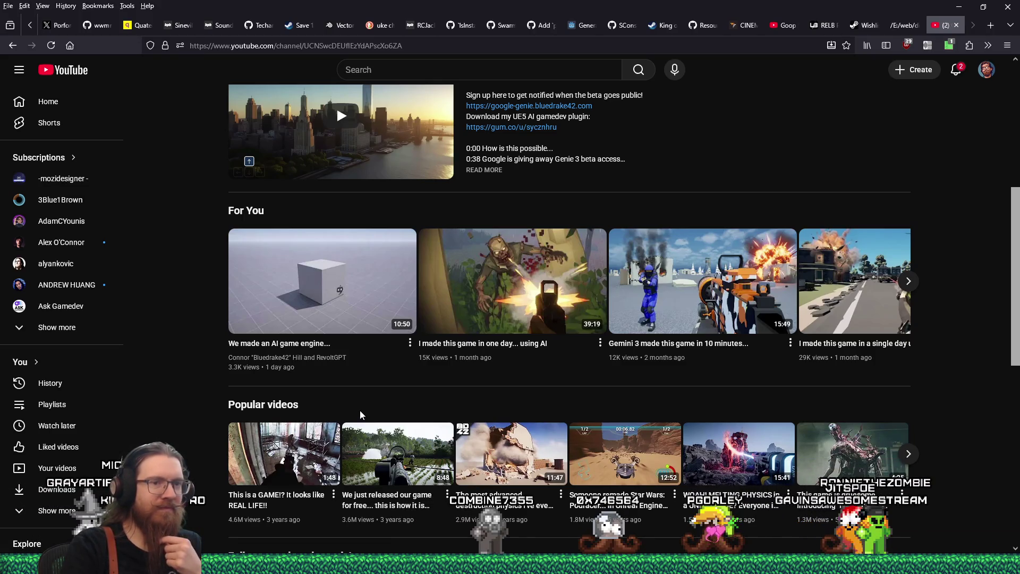
scroll(360, 411, down, 5)
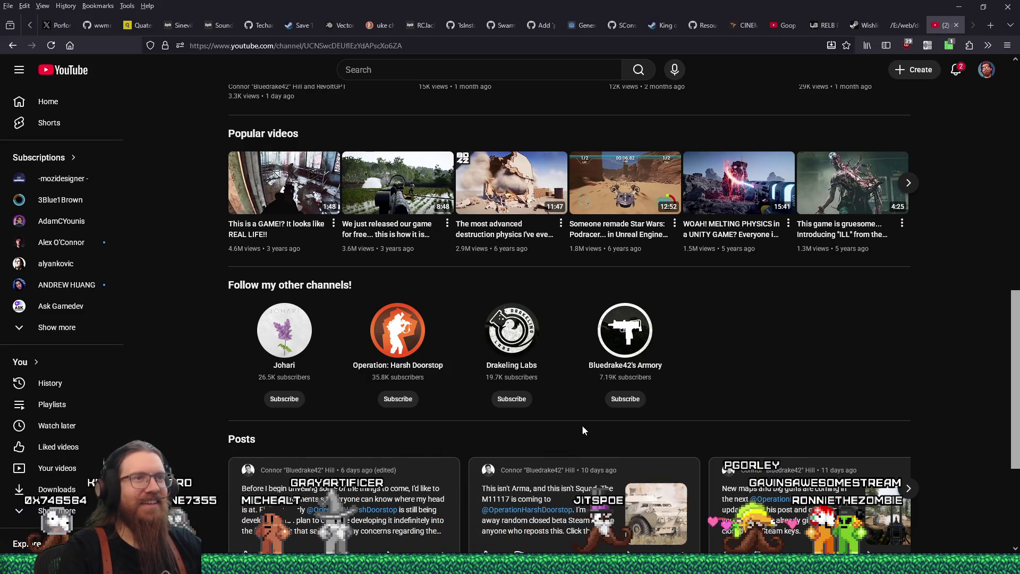
Open a blank Thunderbird compose window and put the caret in the recipient field.
scroll(582, 430, down, 3)
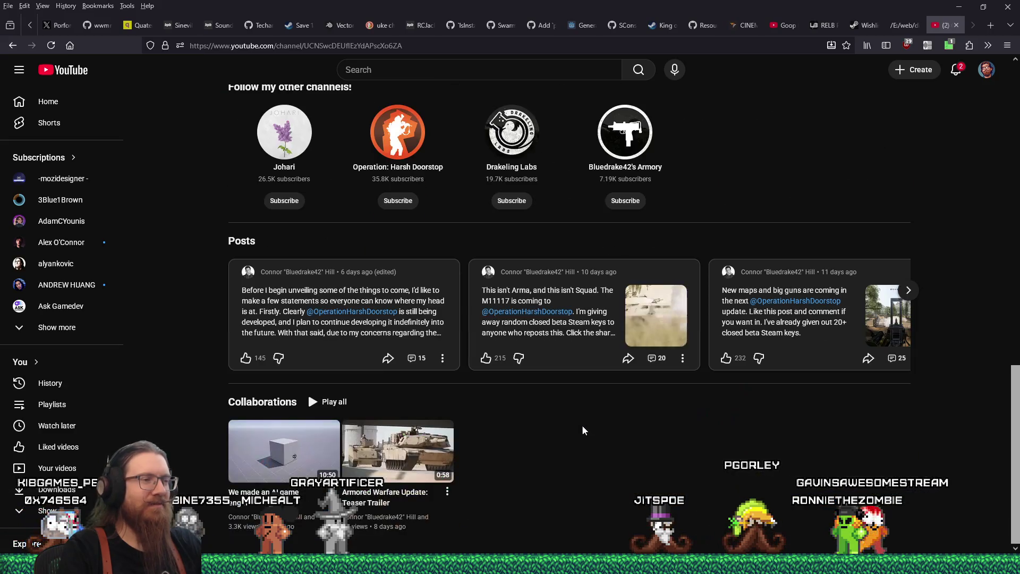
scroll(583, 430, up, 7)
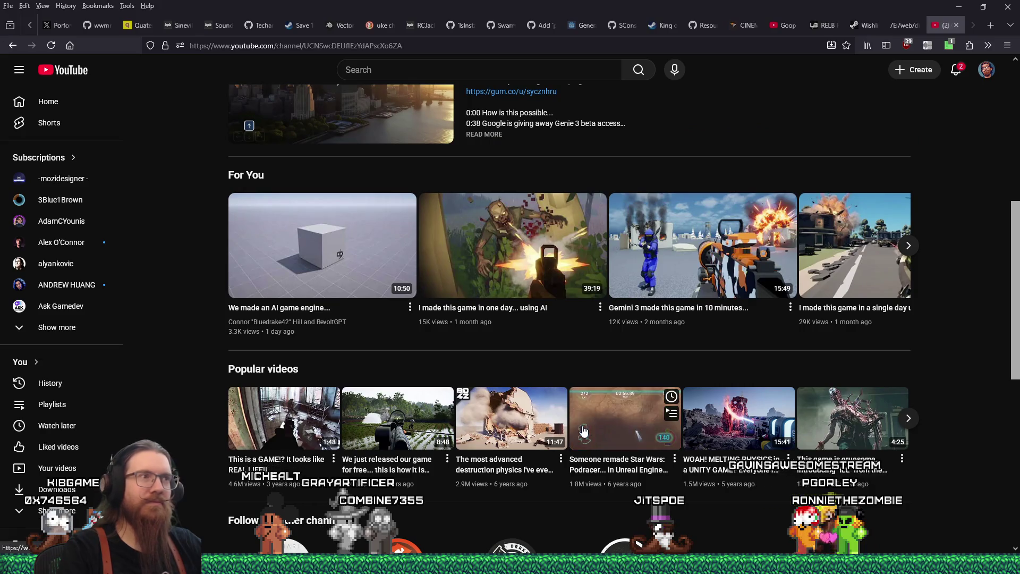
scroll(572, 429, down, 3)
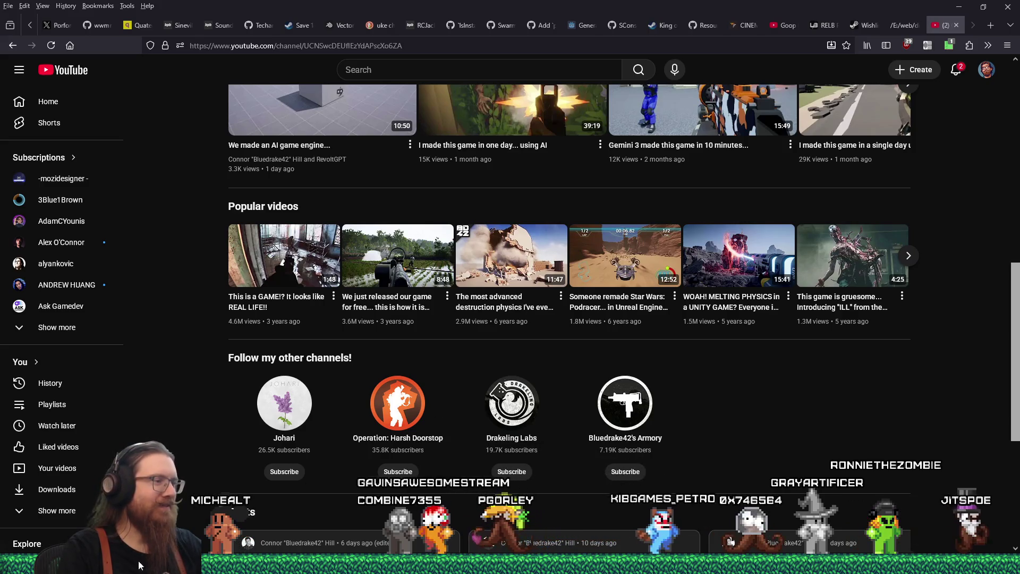
mouse_move(106, 569)
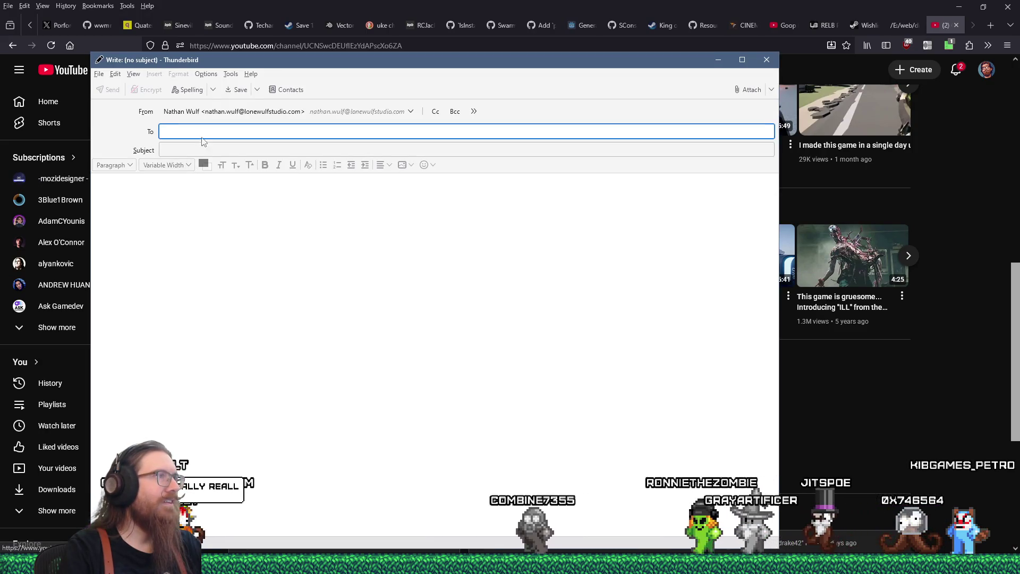
click(194, 145)
Address the draft to the sponsorship contact, subject 'KOOK - Retro FPS with some modern tech', body opening 'Hey'.
click(191, 132)
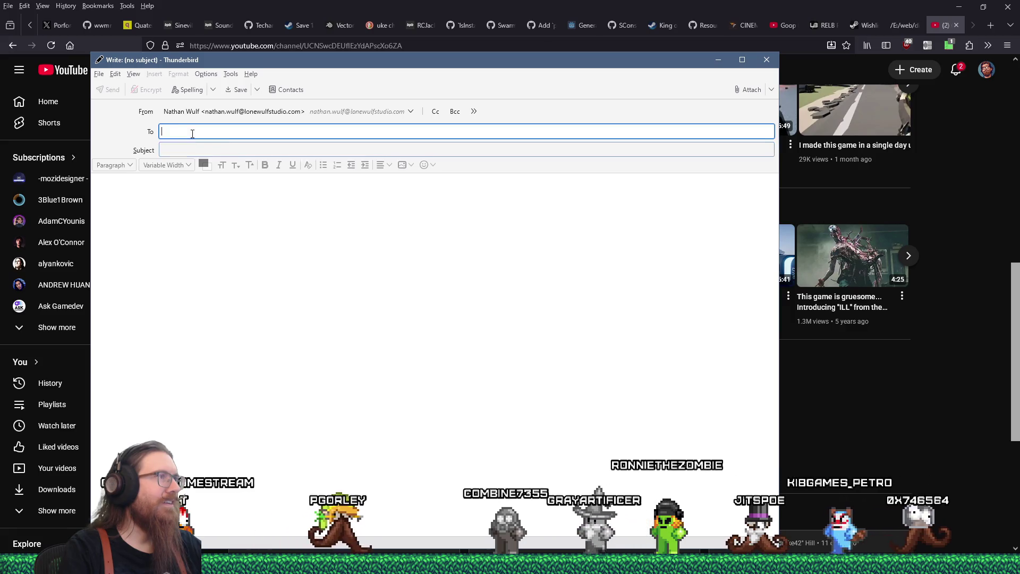
right_click(192, 132)
click(219, 184)
key(Tab)
text(KOOK - R)
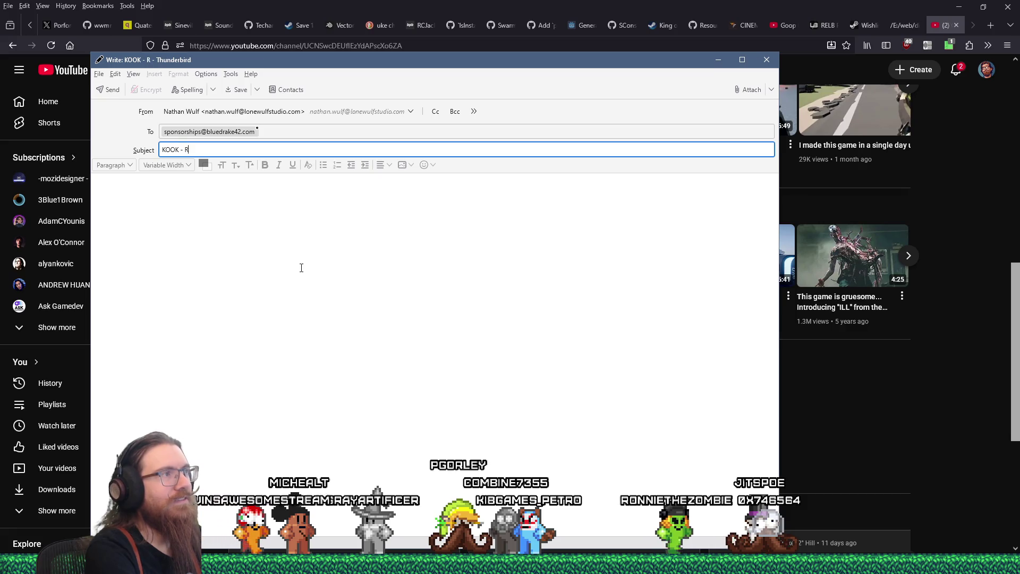
text(etro FPS with )
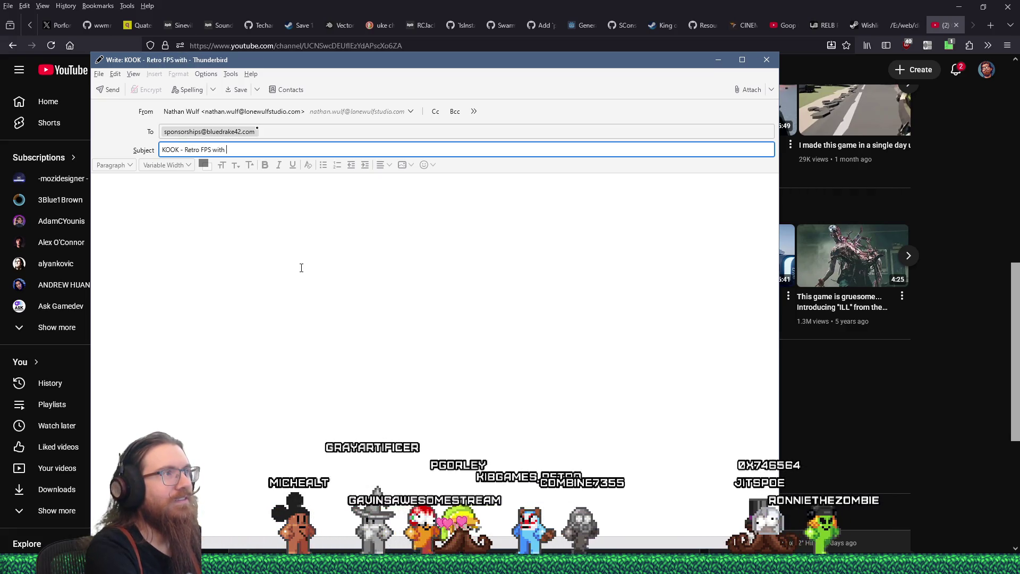
text(some moder)
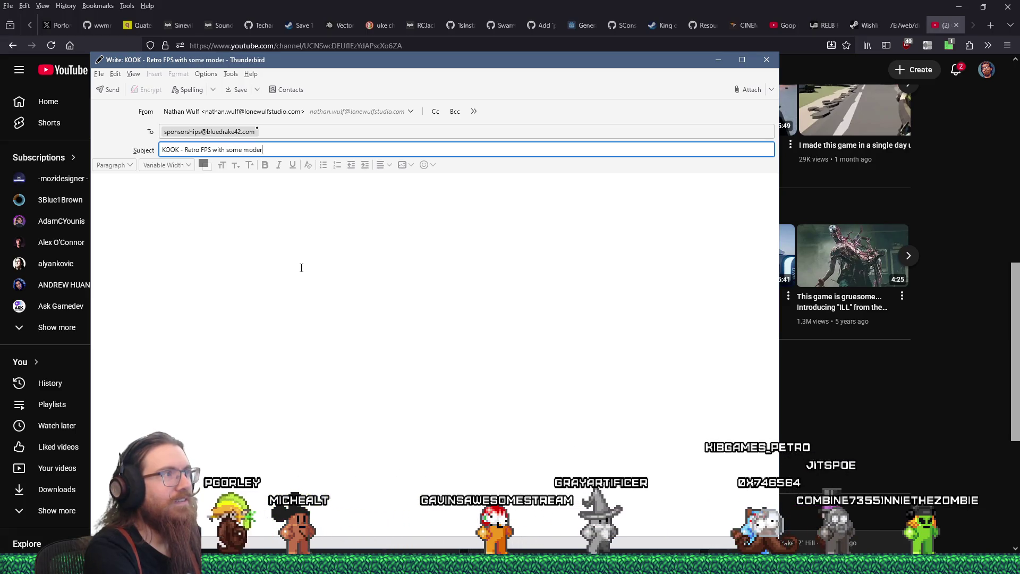
text(n tech)
key(Tab)
text(Hey)
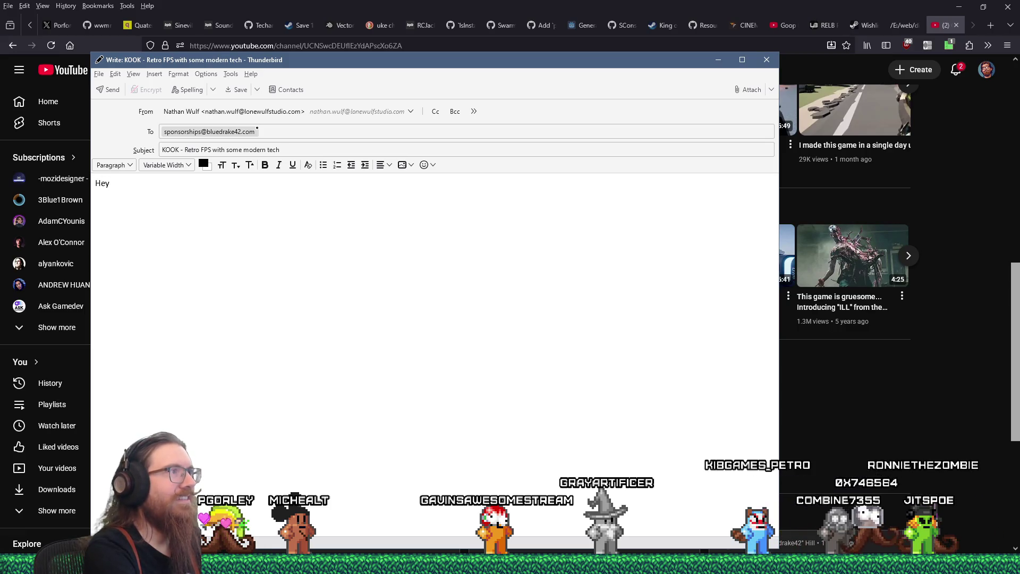
key(alt+Tab)
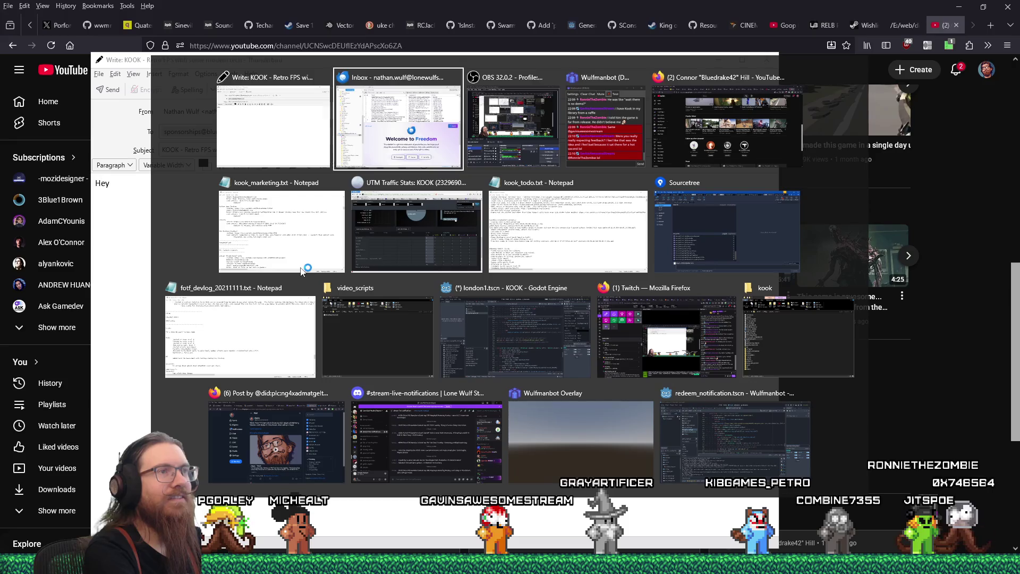
Check the creator's entry in kook_marketing.txt, then paste his YouTube channel handle into the draft.
click(293, 261)
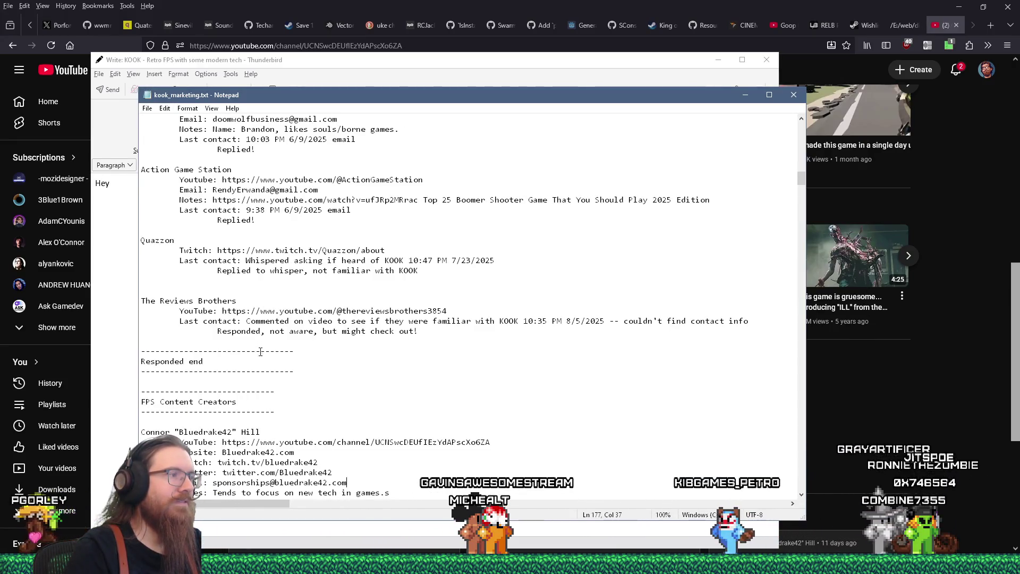
scroll(260, 351, up, 2)
scroll(261, 357, down, 5)
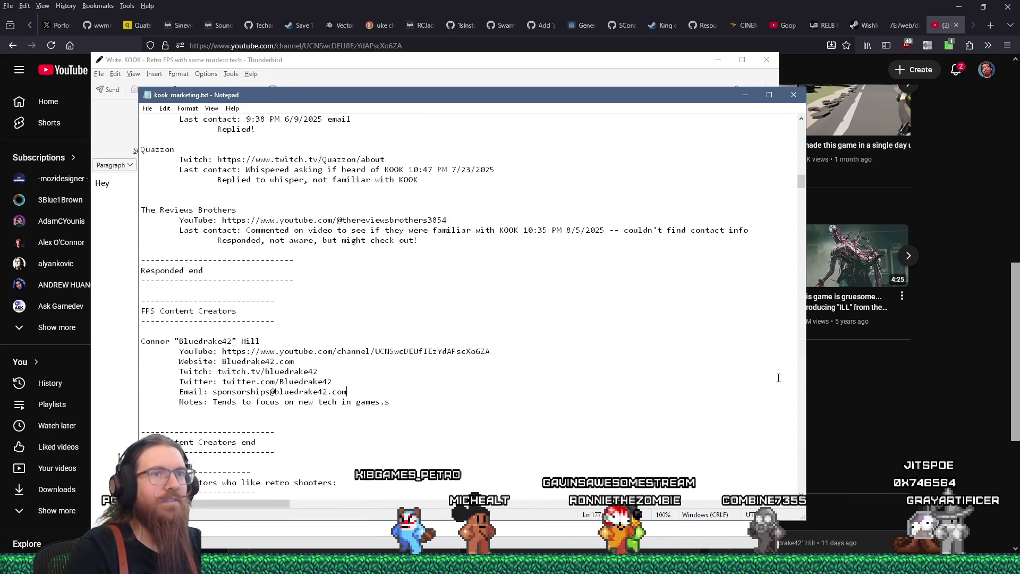
click(803, 11)
scroll(587, 205, up, 10)
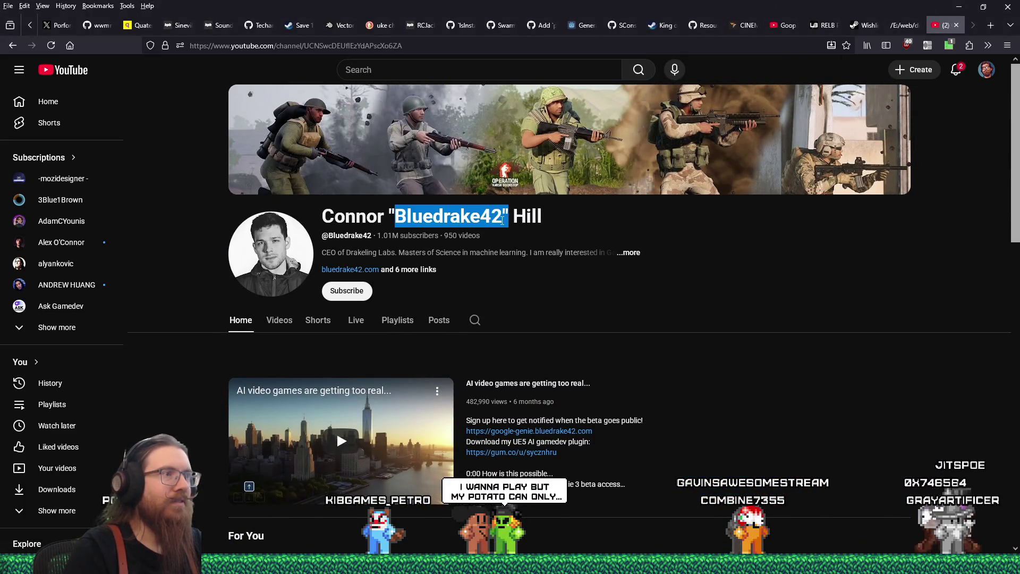
key(alt+Tab)
key(alt+Tab)
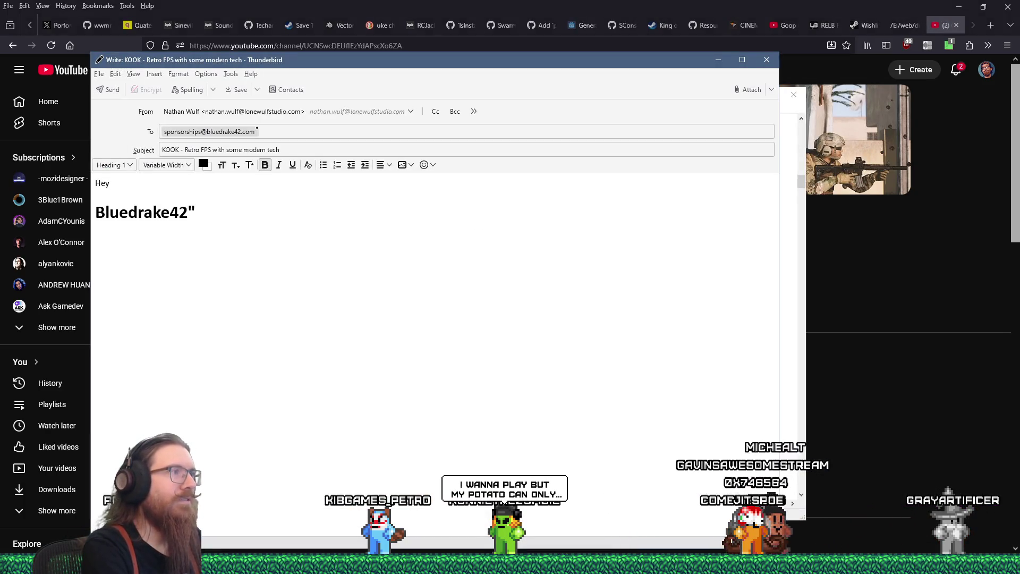
Join the pasted handle onto the 'Hey' line, add a comma, and start a new paragraph.
key(ctrl+z)
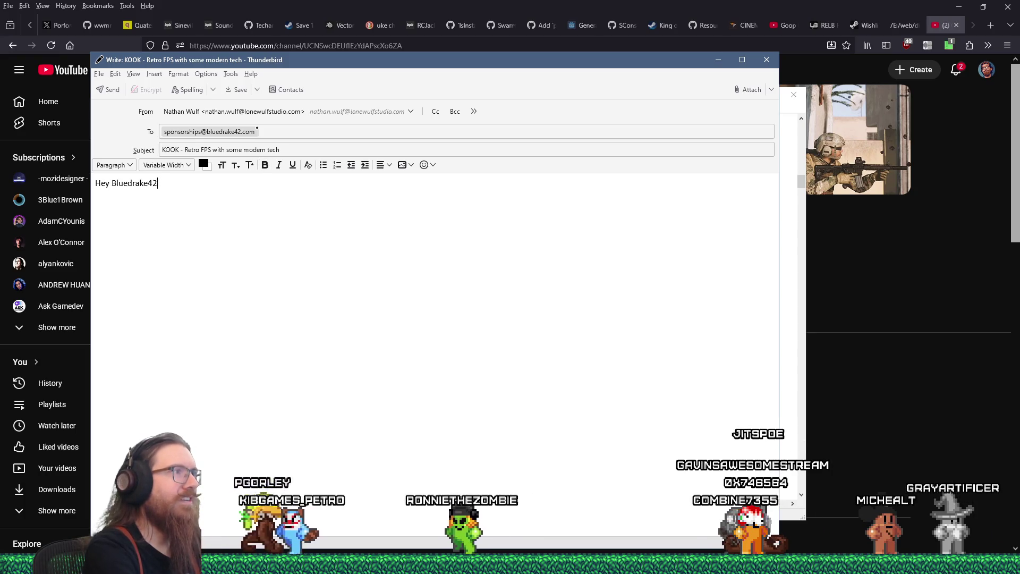
text(,)
key(Return)
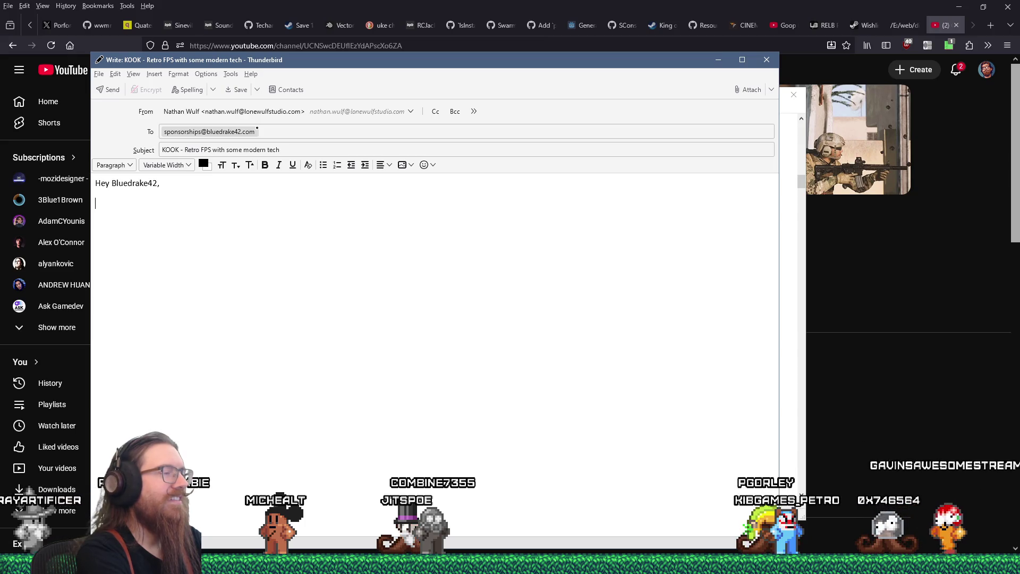
Write the opening line: he focuses on modern stuff, but aspects of KOOK might interest him.
text(know you tend to )
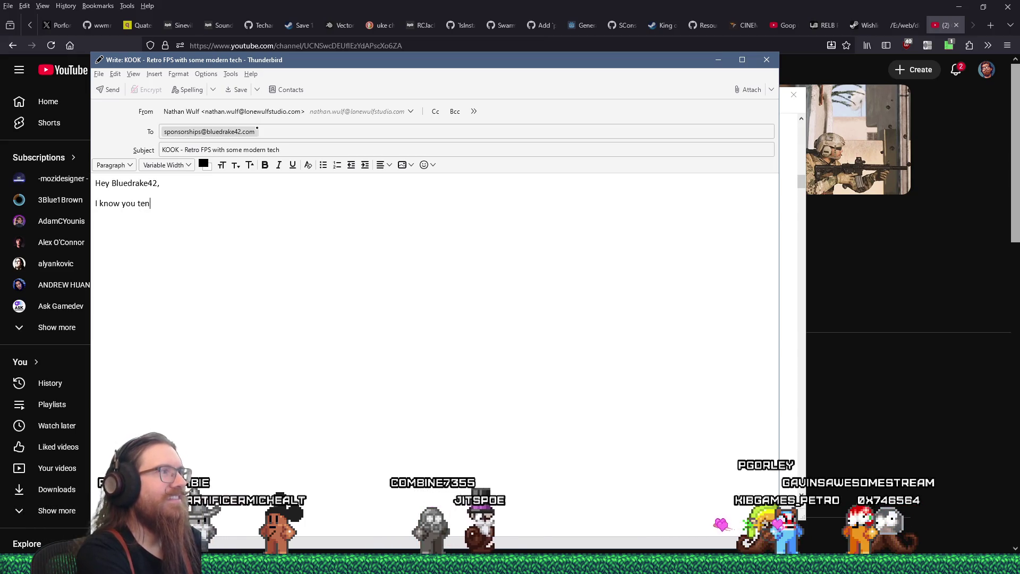
text(focus on more od)
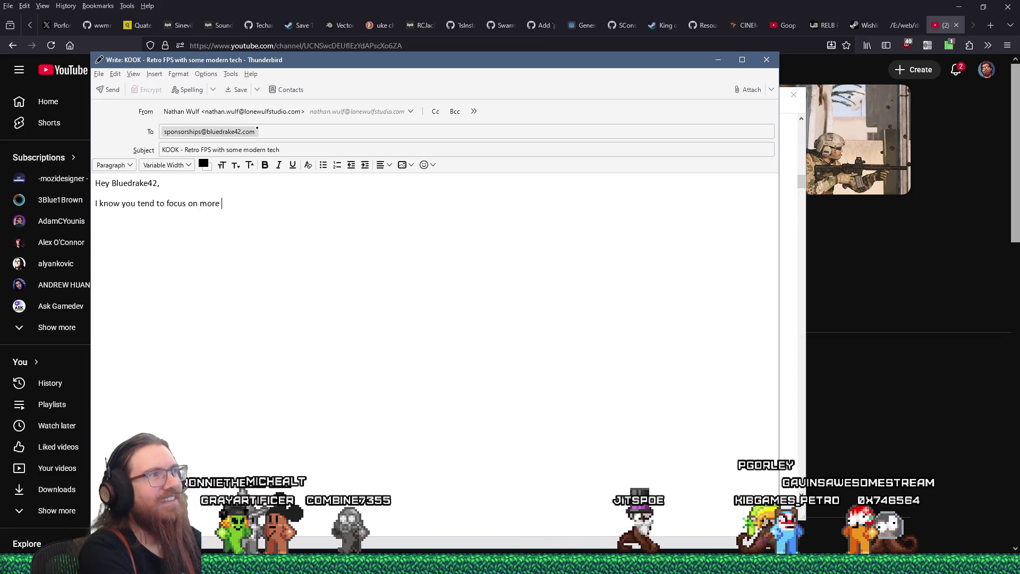
key(BackSpace)
key(BackSpace)
text(more modern stuff)
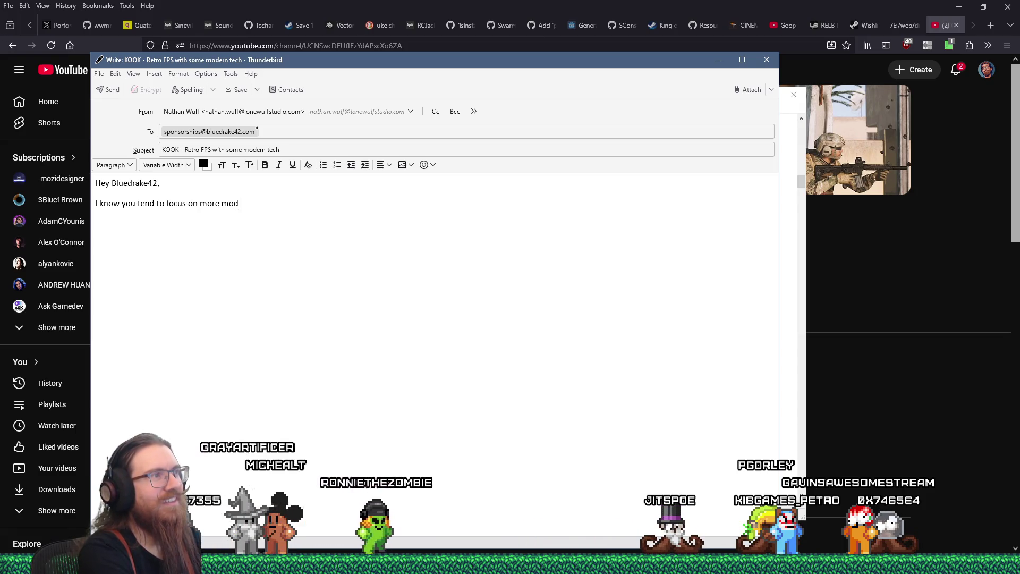
text(, but I thoug)
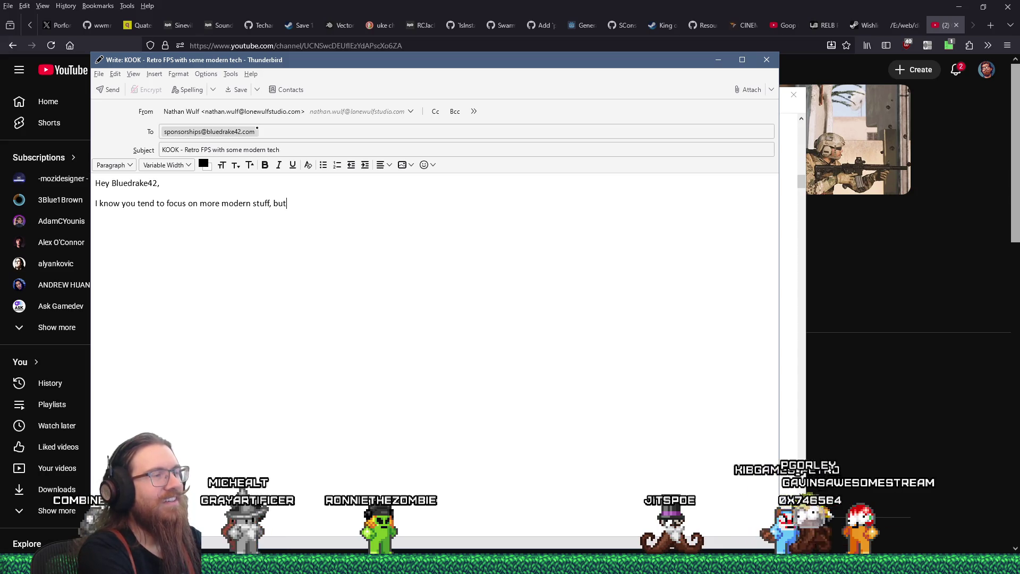
text(ht)
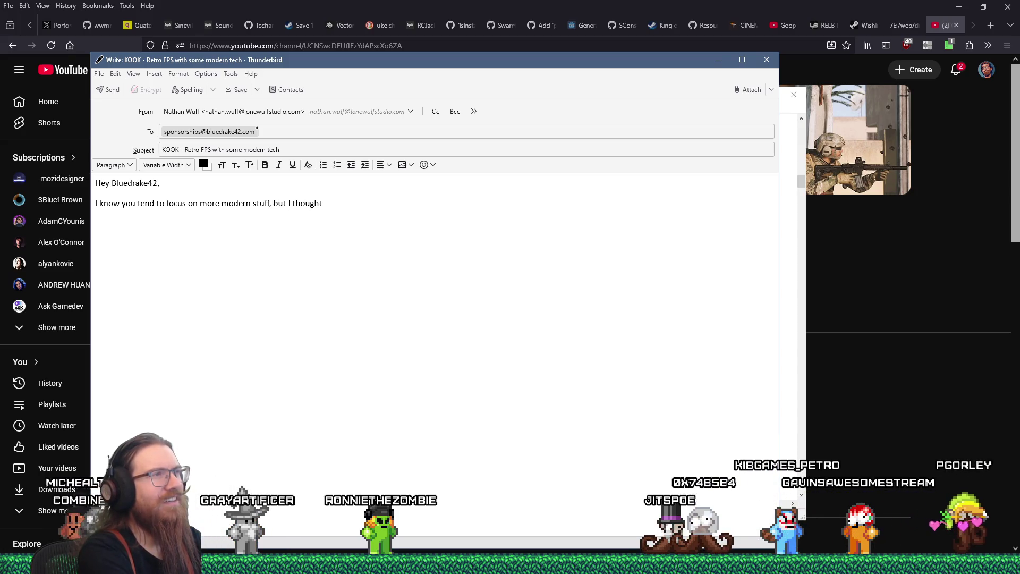
text( some aspecst)
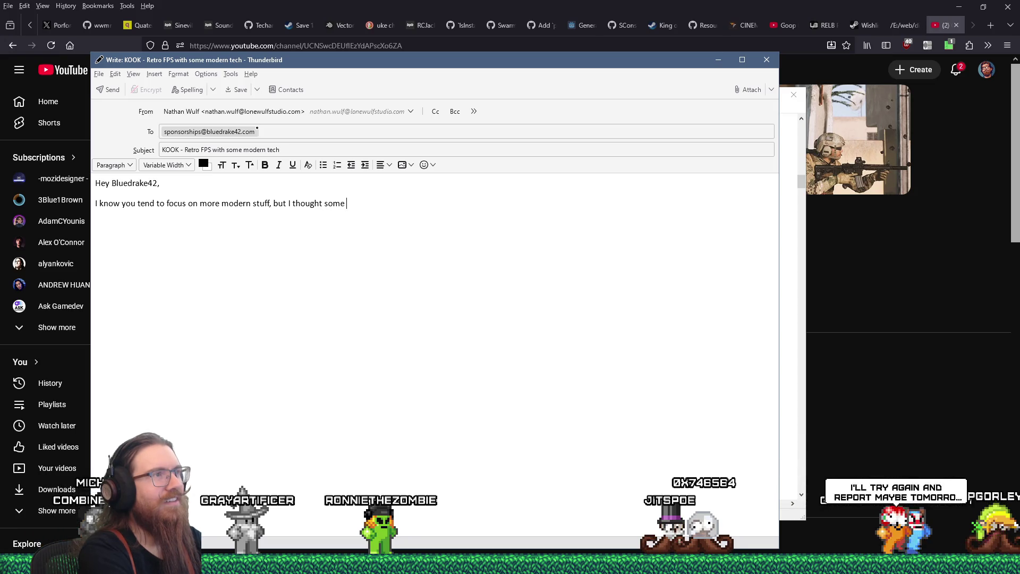
key(BackSpace)
key(BackSpace)
text(ts of KOOK mi)
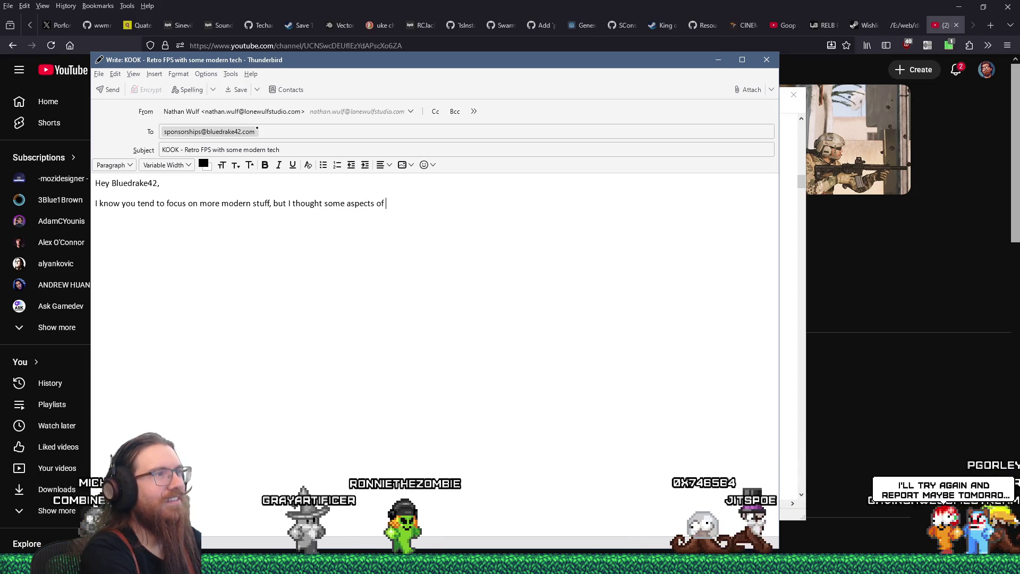
text(ght)
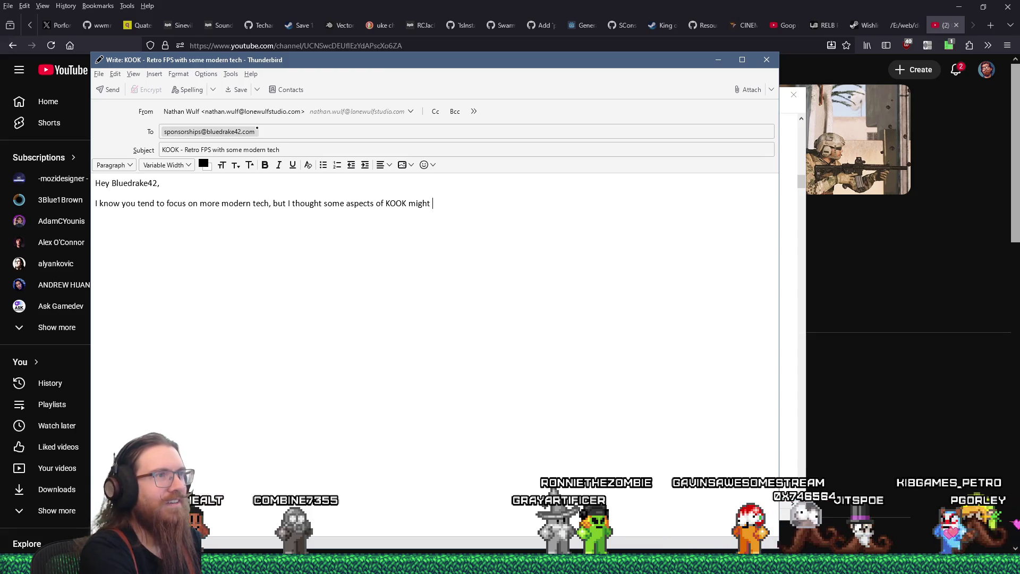
text(interesting.)
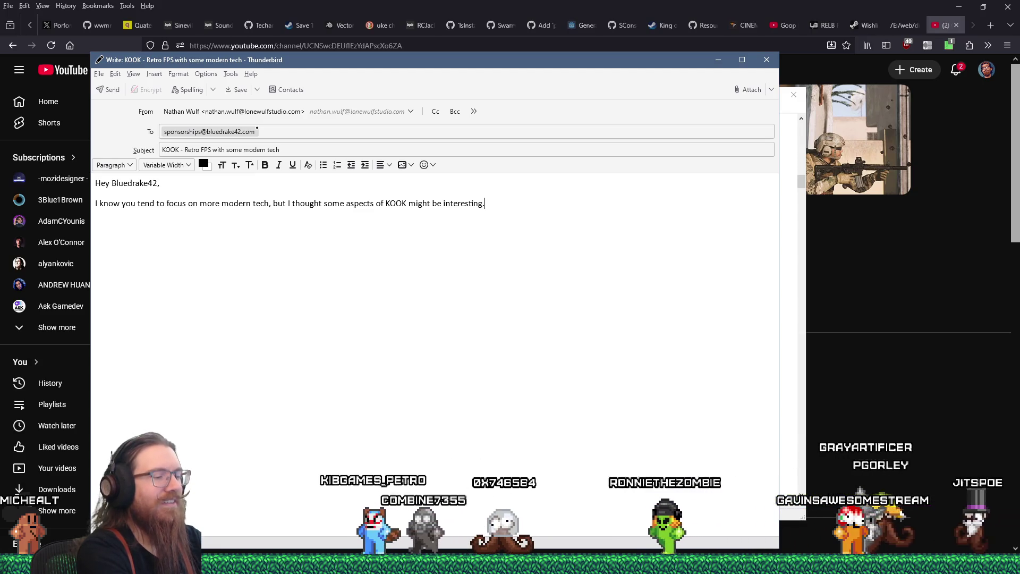
Describe KOOK's low-res retro look, real-time custom-shader lighting and shadows, and the hoped-for demo.
text(While it has the)
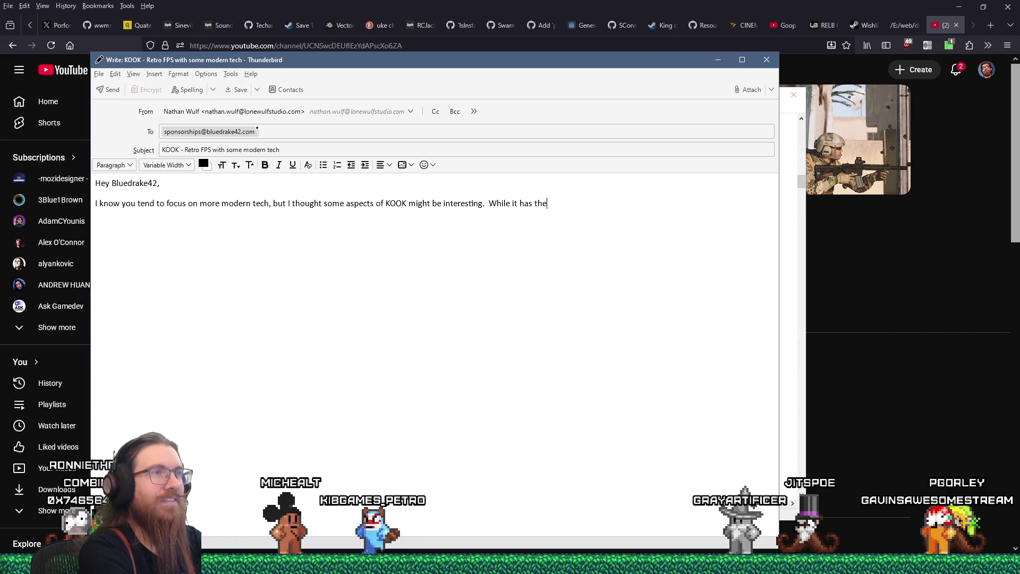
text(retro look w)
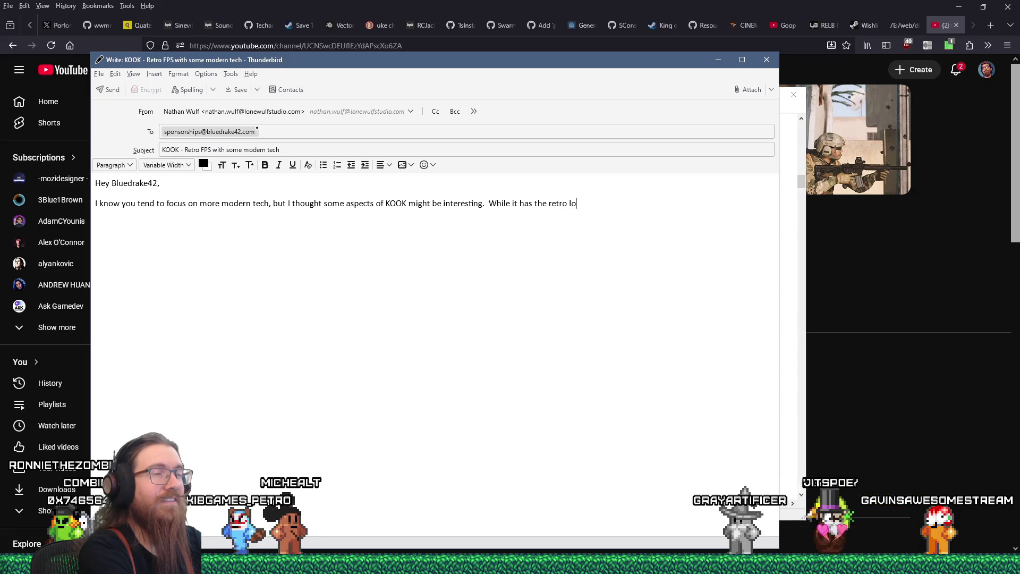
text(ith chunky)
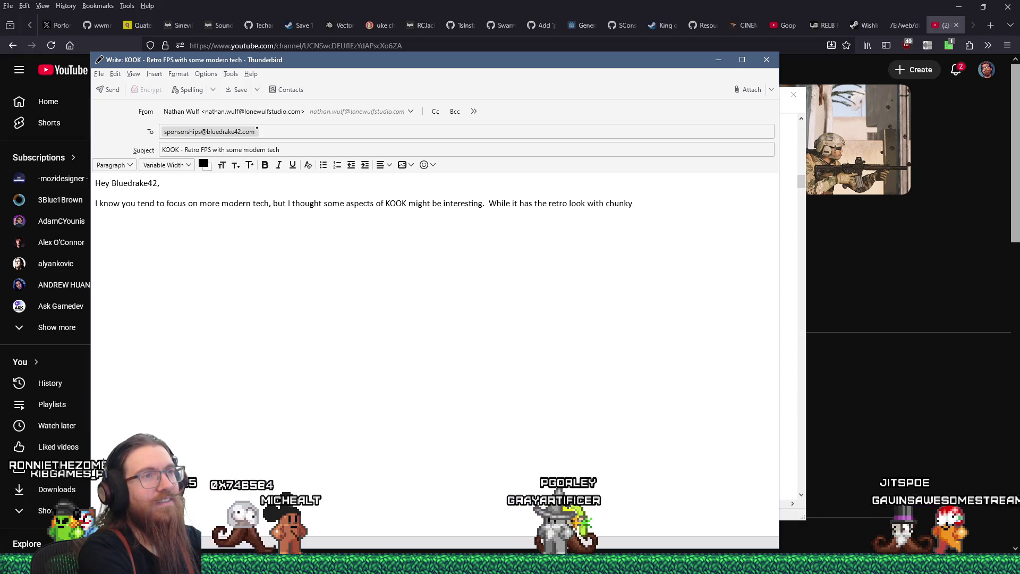
text(low-res textures)
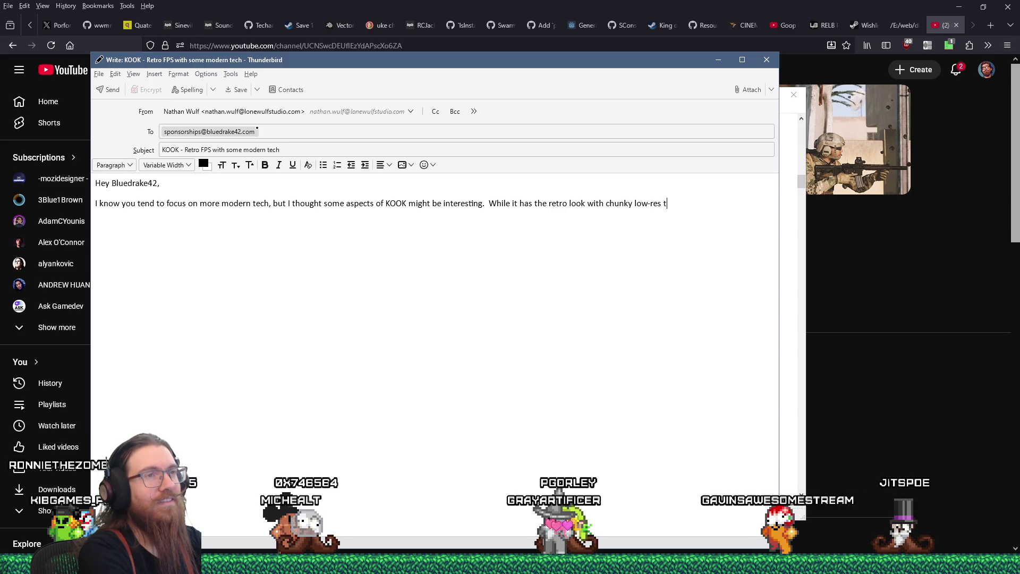
text(, it also does real-)
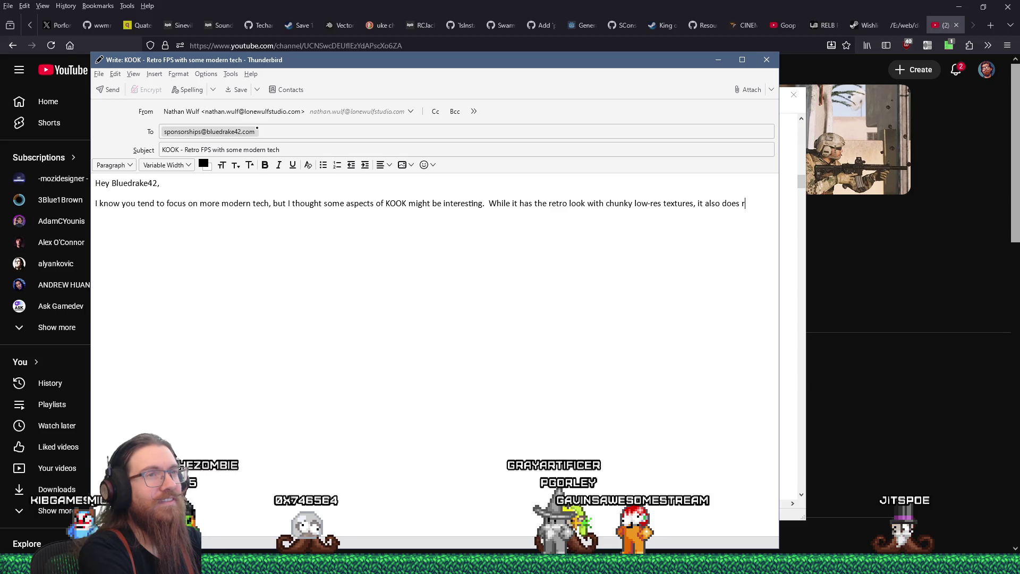
text(time lighting and shad)
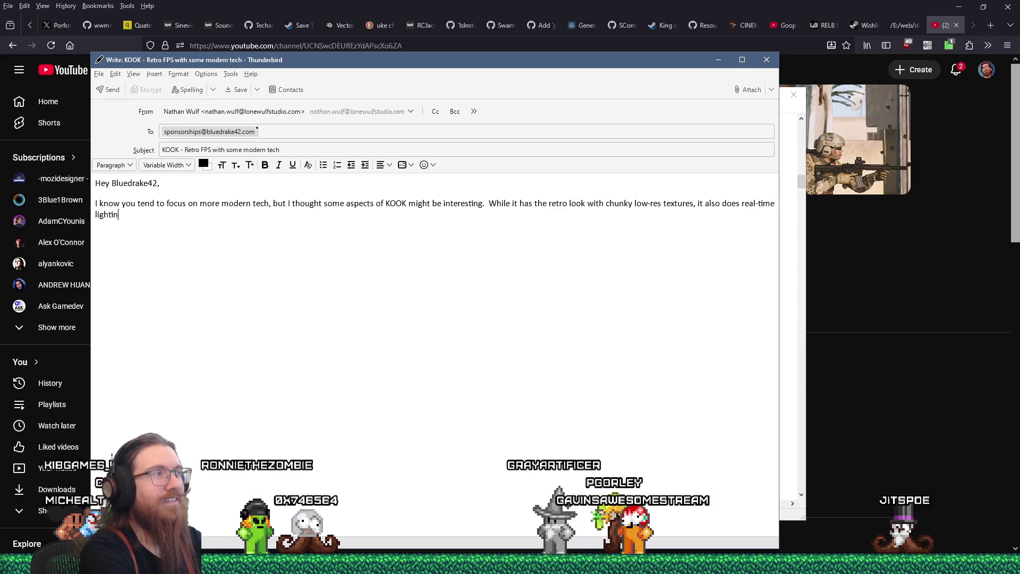
text(ows )
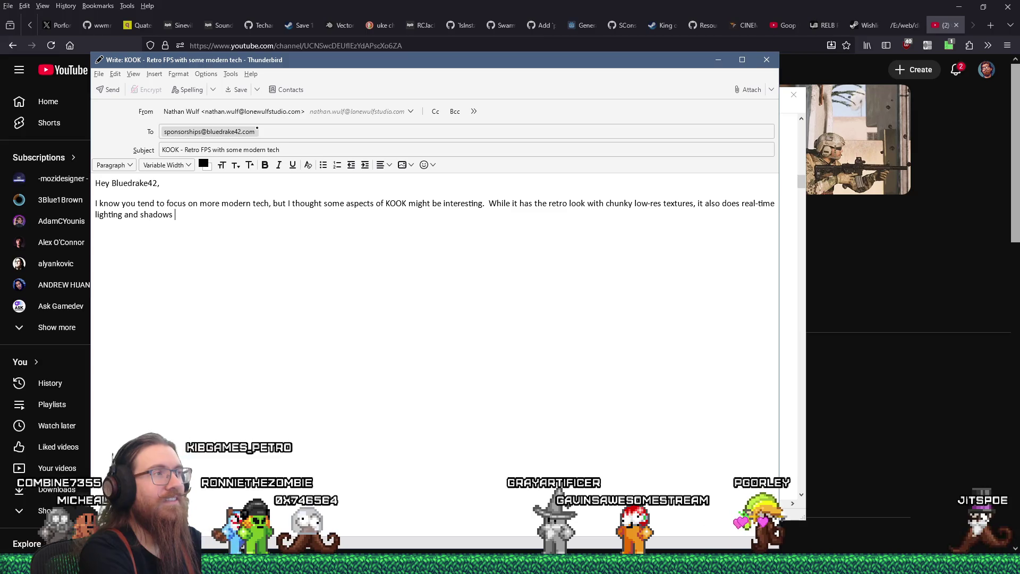
text(with custom)
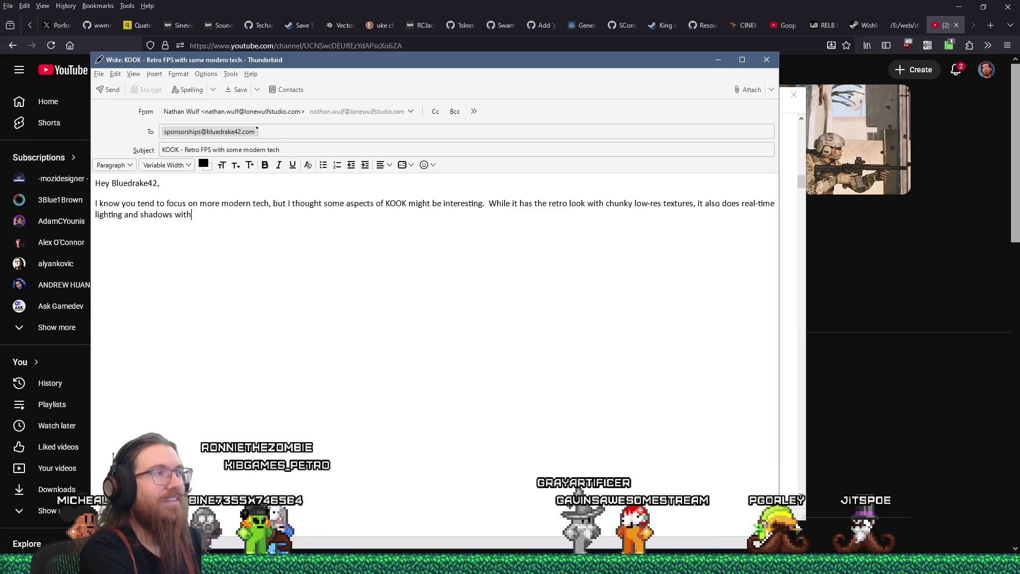
text( shaders to c)
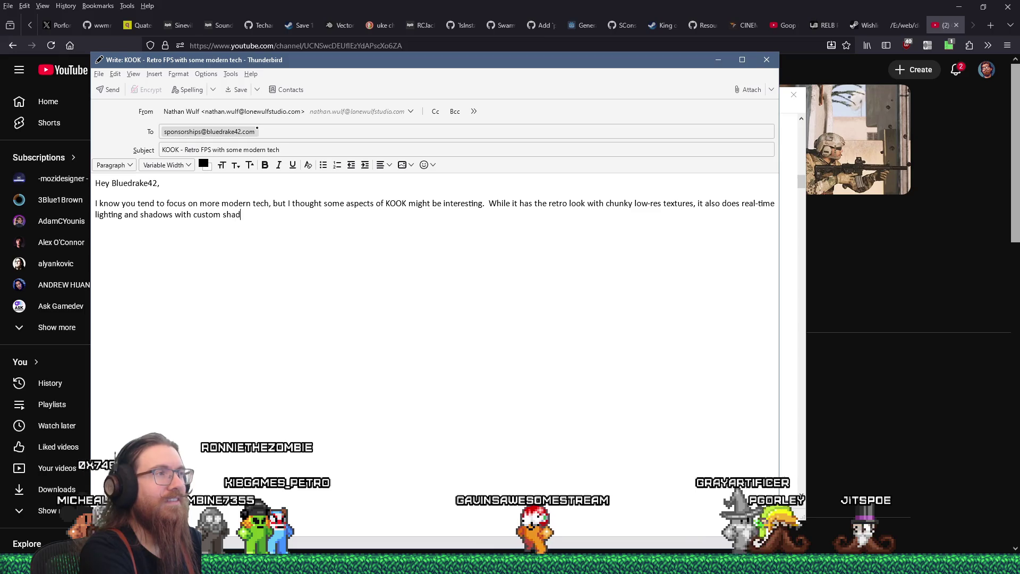
text(alculate everything)
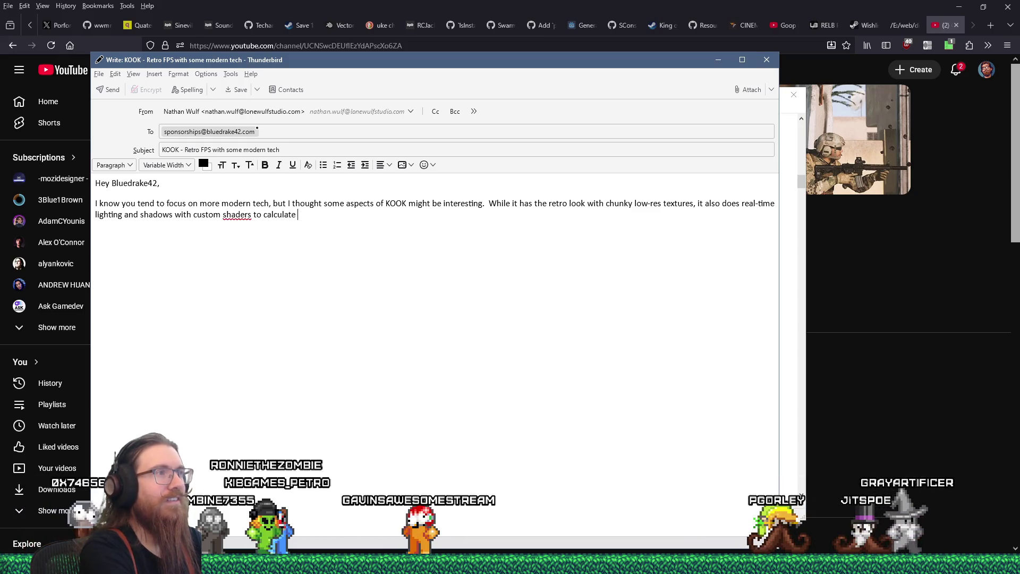
text( per texel (pixe)
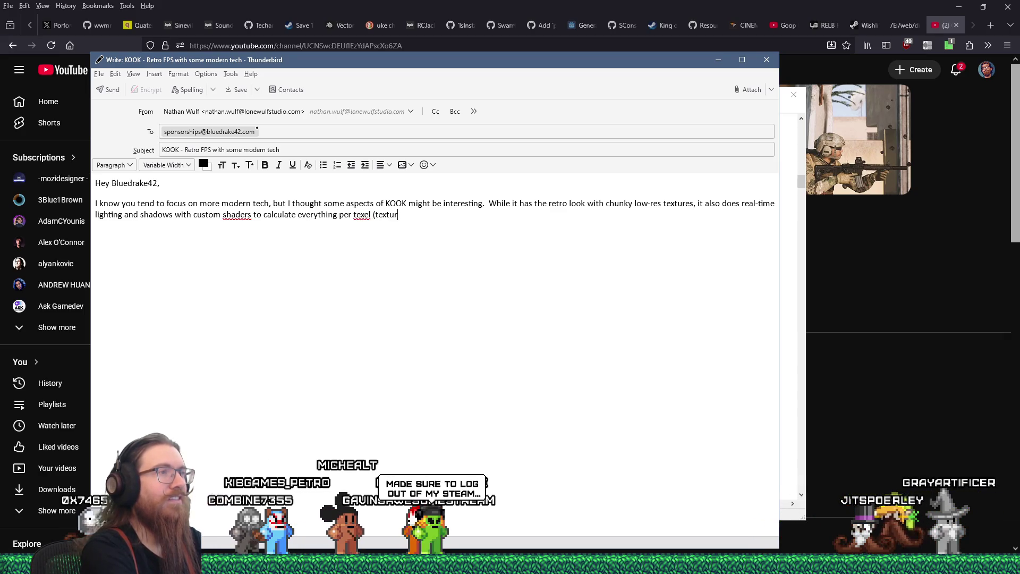
text(l)
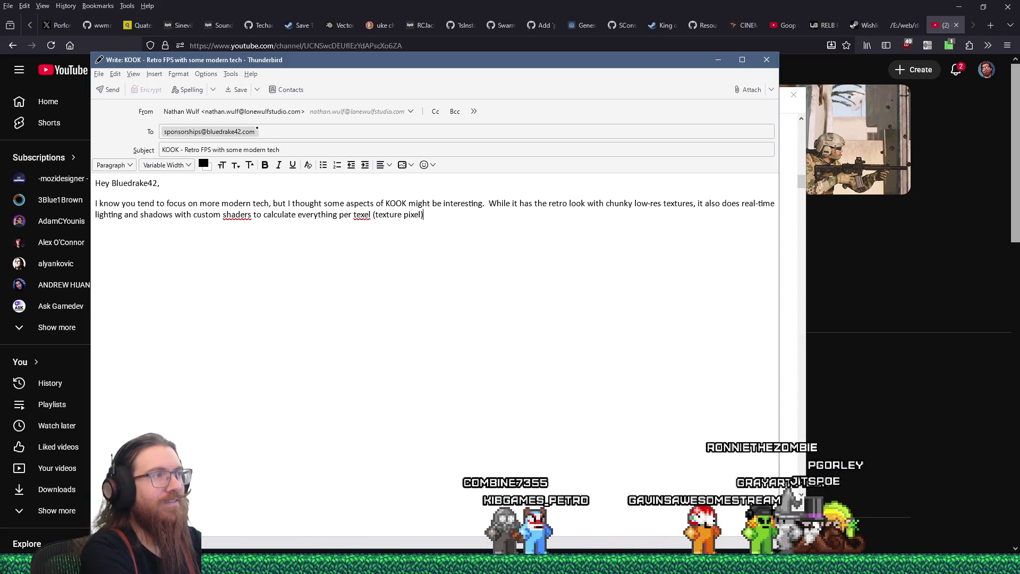
text(o it looks retro bu)
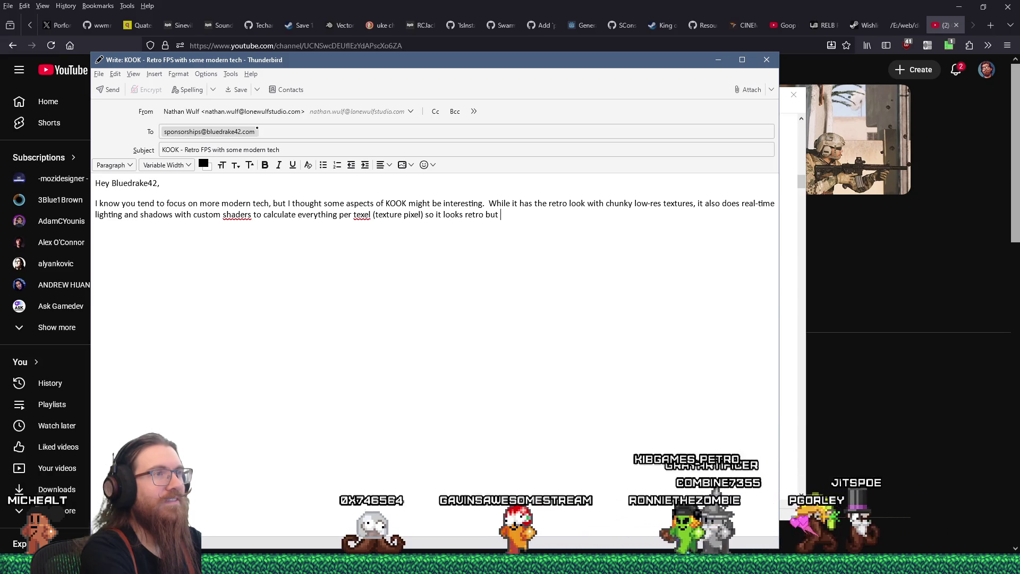
text(the)
text( environm)
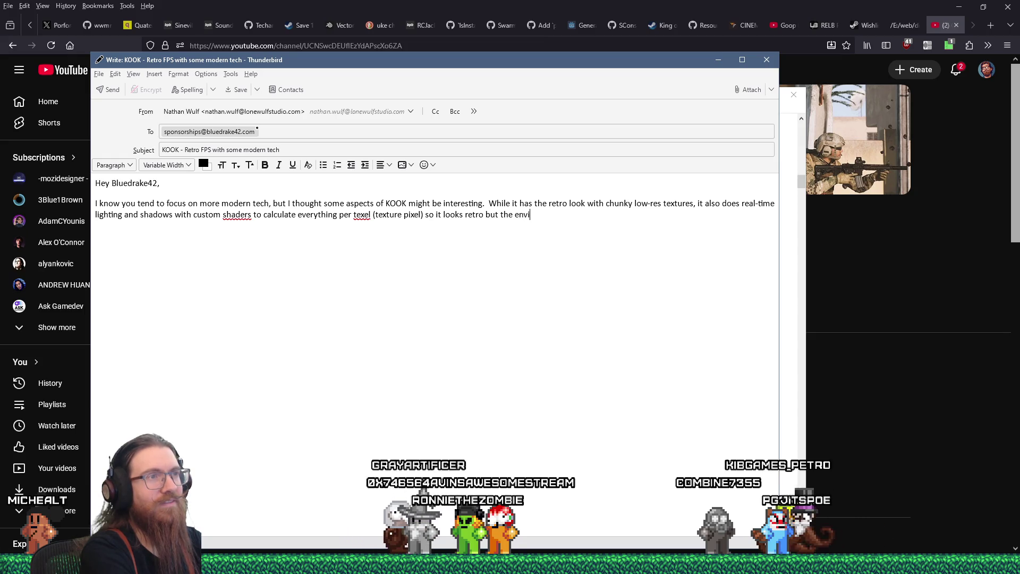
text(ent is stepped )
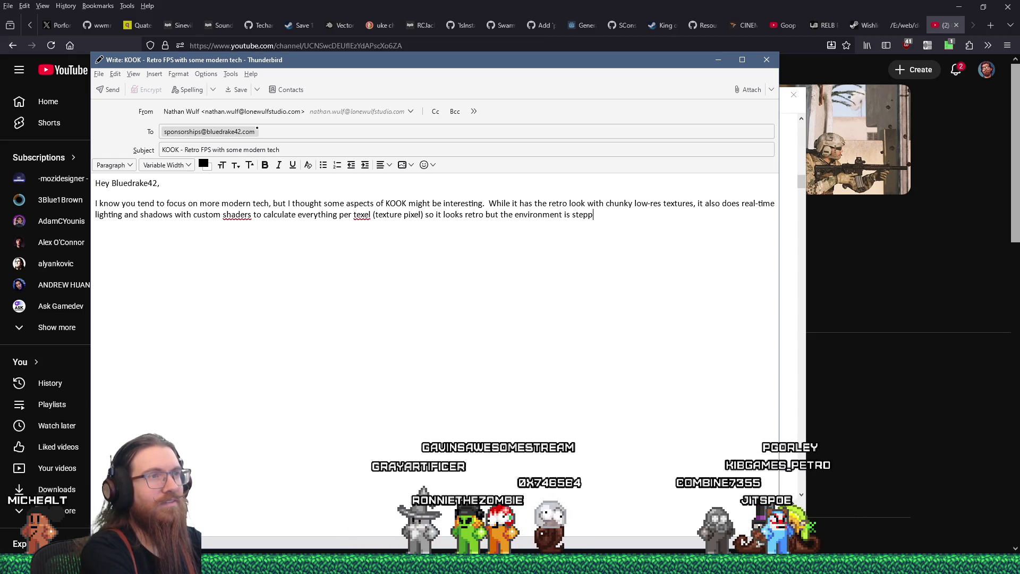
text(up quite a bit f)
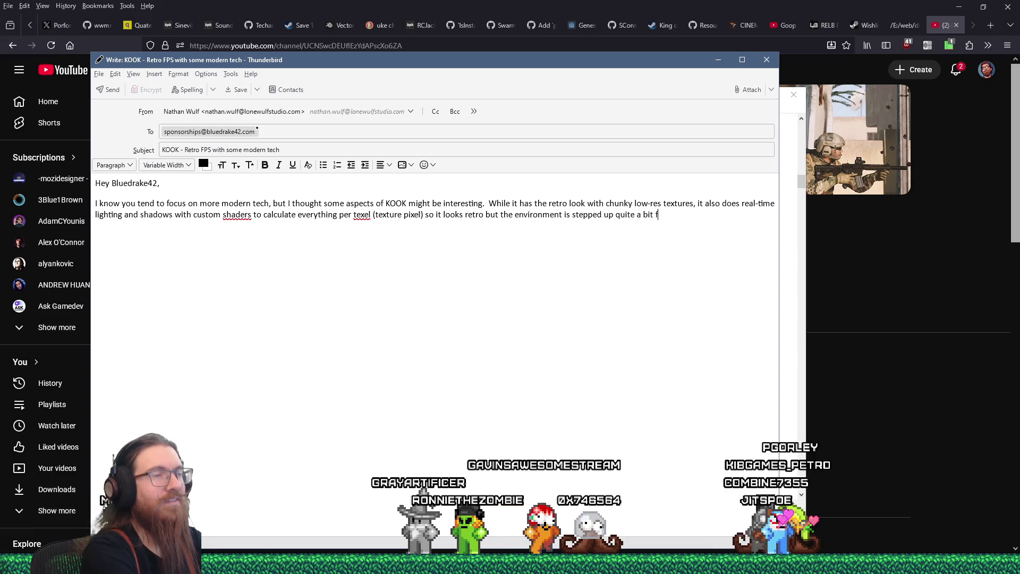
text(rom what it was back )
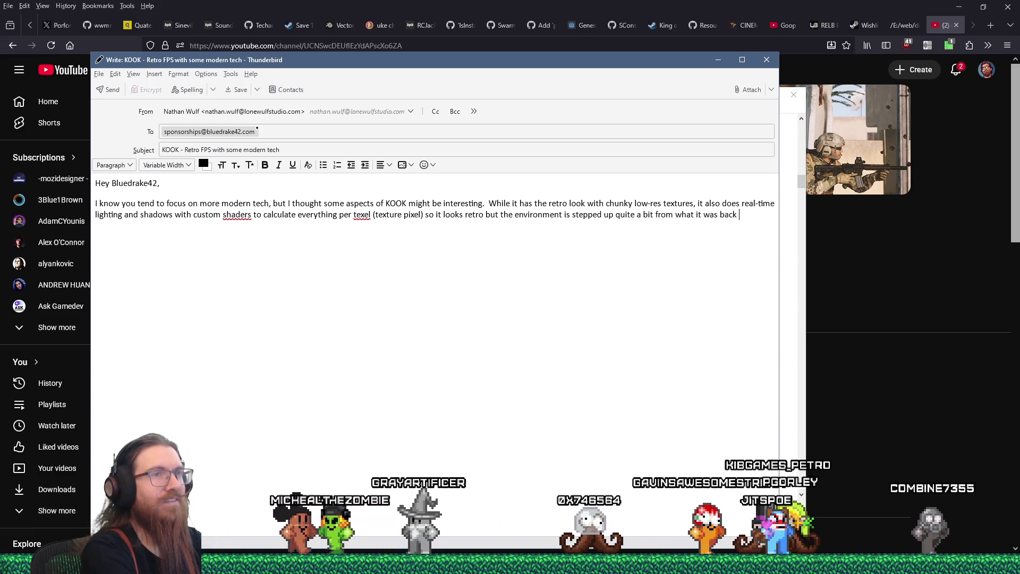
text(in the day.)
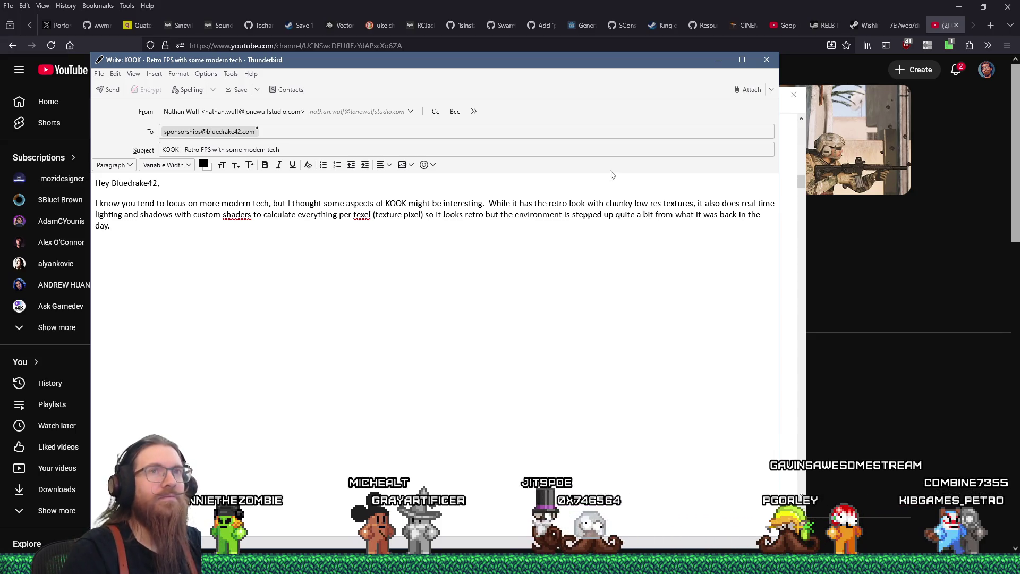
text(  Hoping to have a demo out later this)
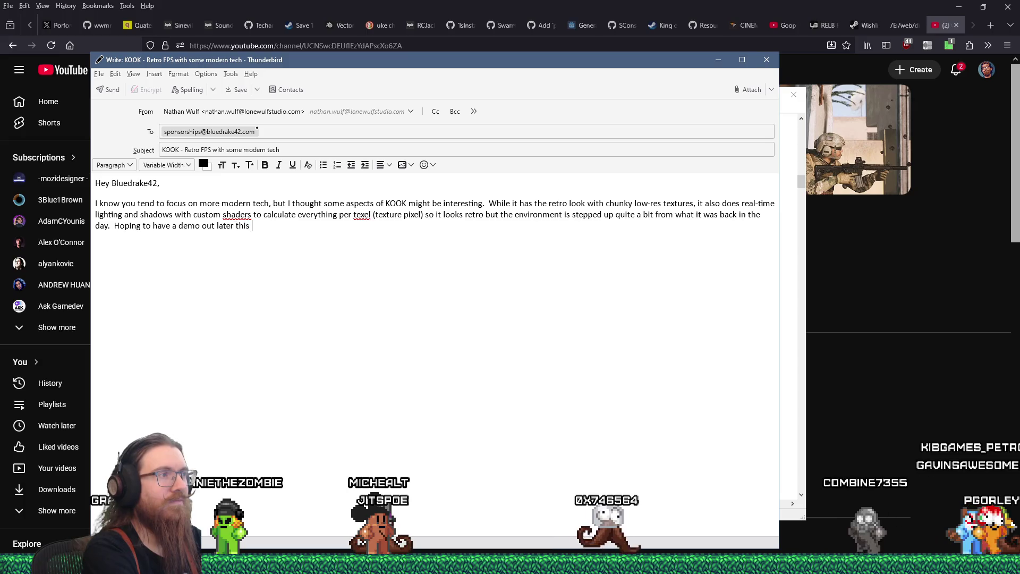
text( year)
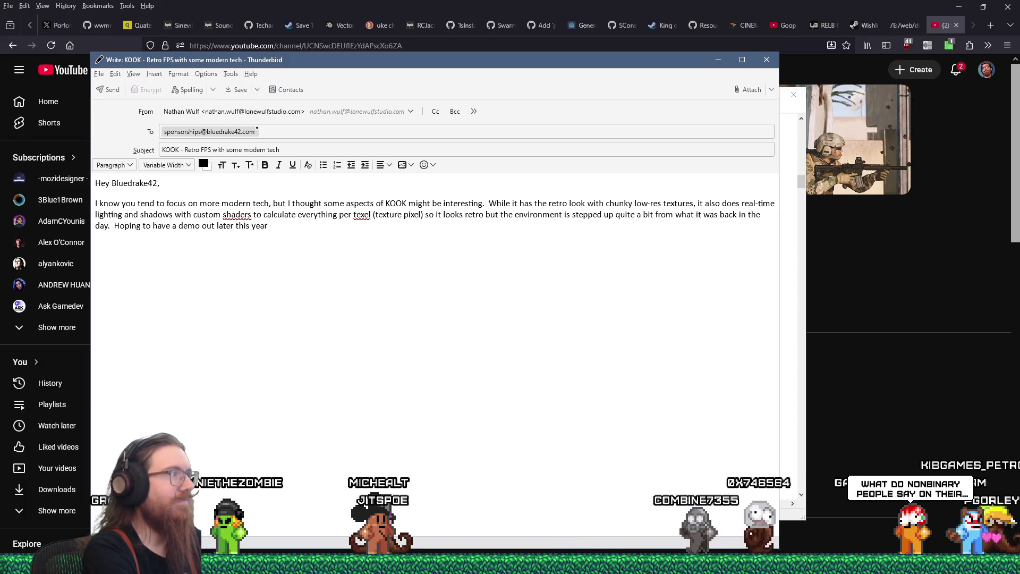
text(:)
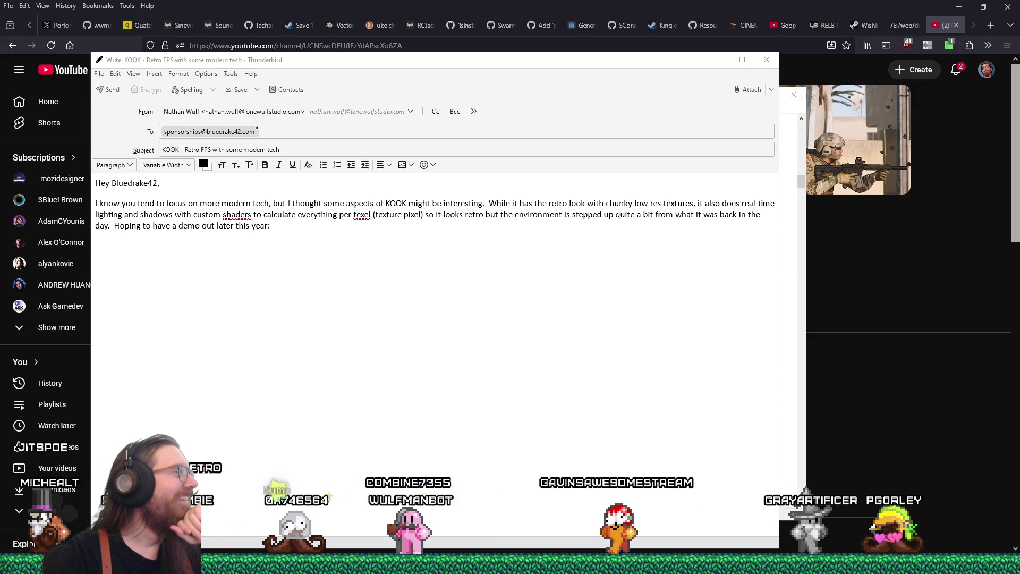
click(394, 248)
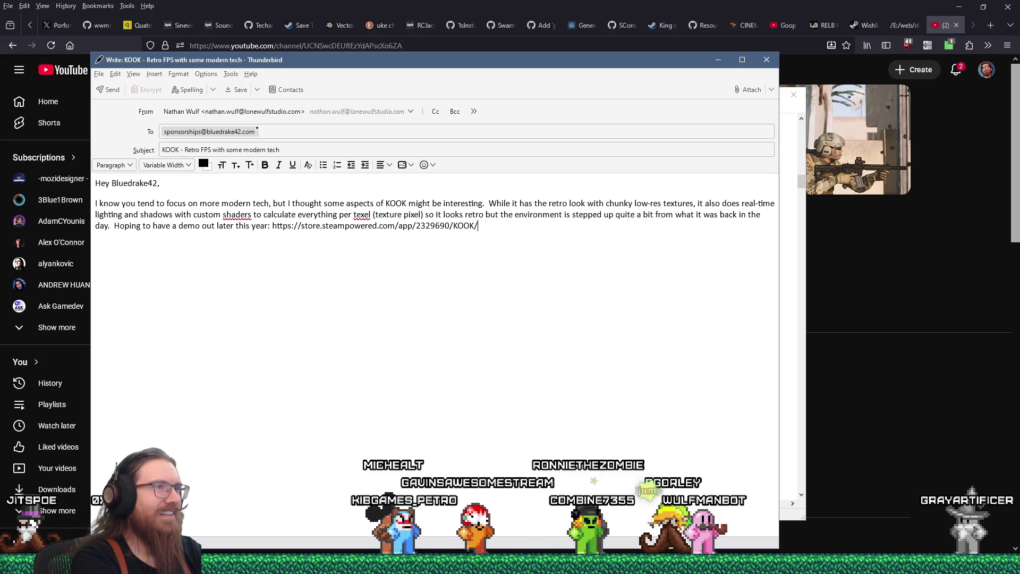
Add an indented sign-off line with the sender's name below the Steam store link.
key(Return)
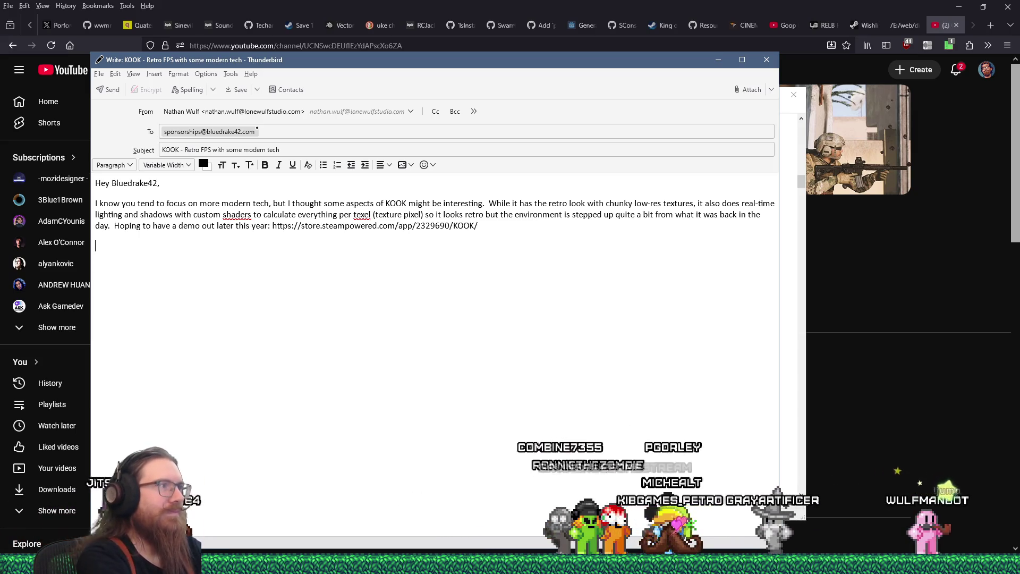
key(Tab)
text(- Nathan "jitspoe" Wulf)
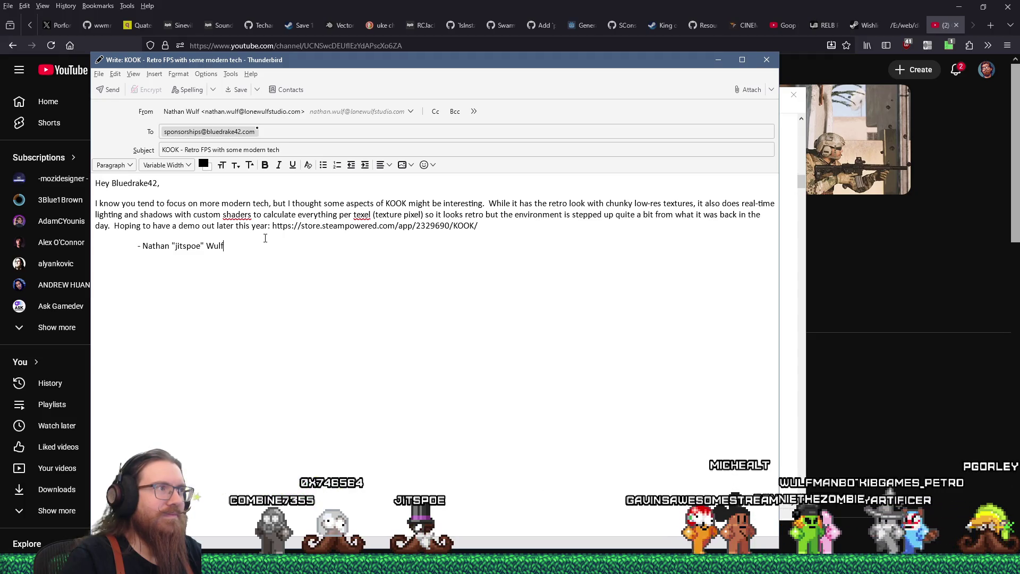
Send the pitch and log 'Last contact: Emailed 10:15 PM 2/16/2026' under the creator's entry.
click(109, 90)
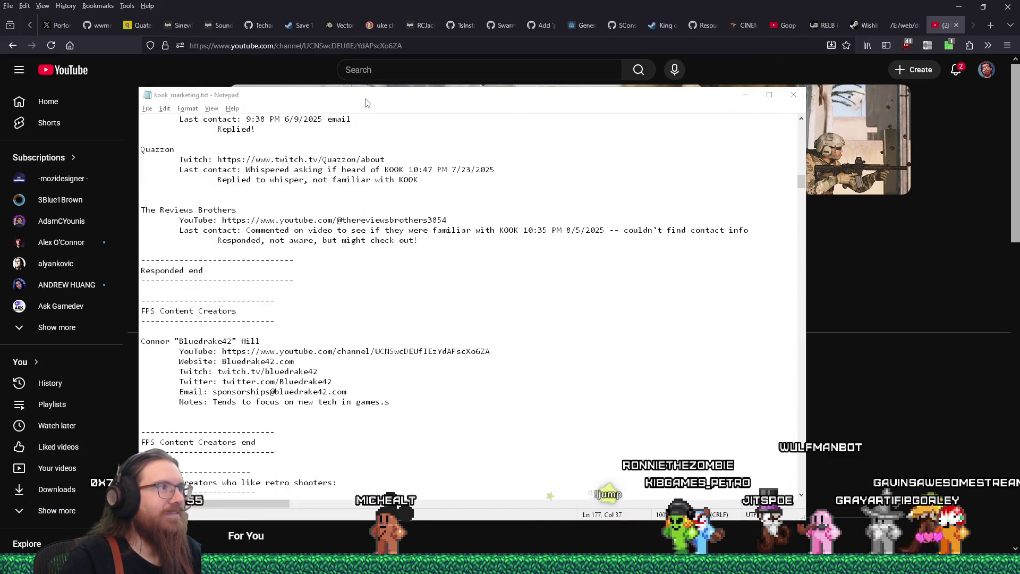
click(395, 401)
key(BackSpace)
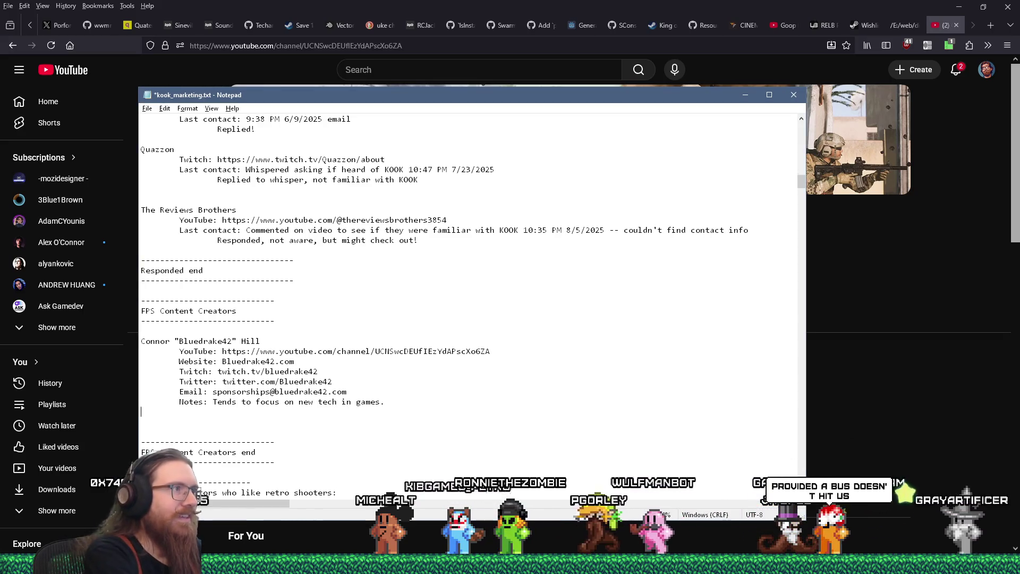
key(Return)
key(Tab)
text(Last contact: )
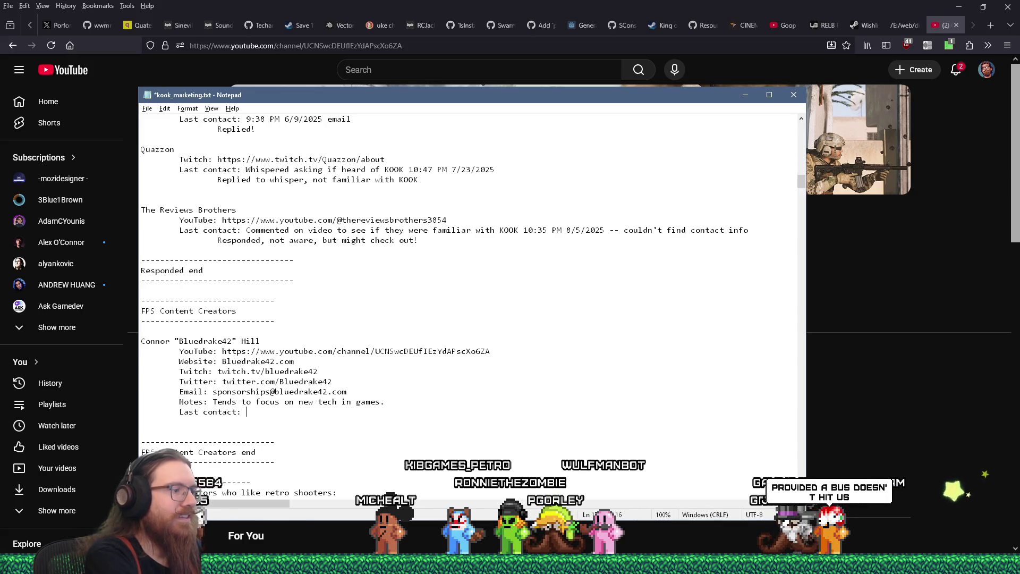
text(Emailed 10:15 PM 2/16/2026)
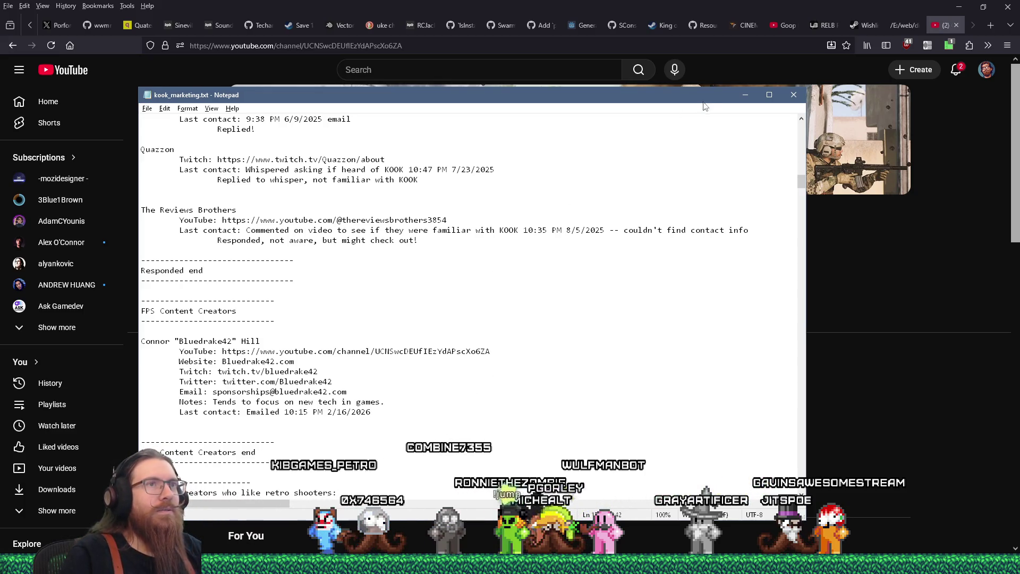
click(746, 94)
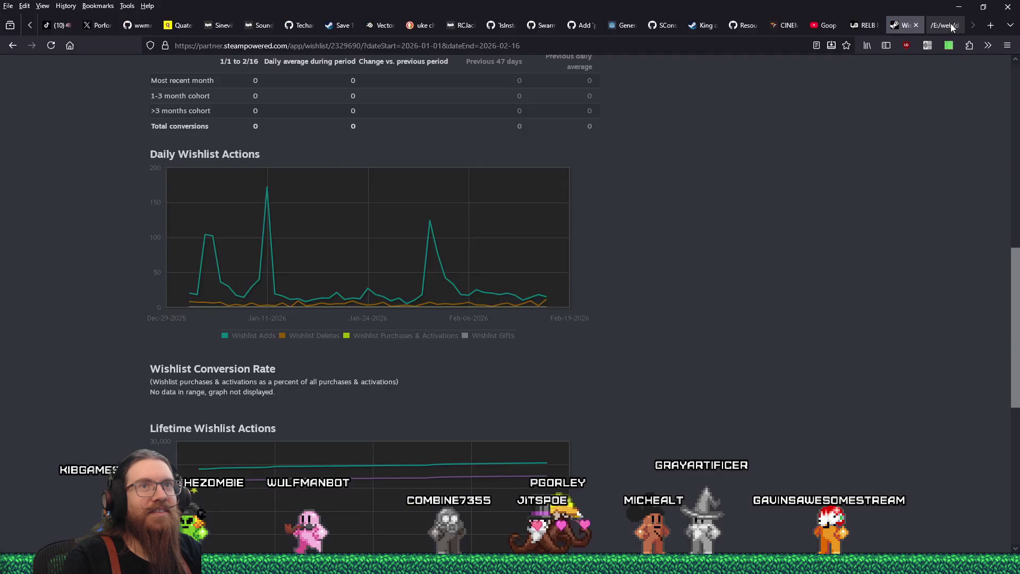
Close the YouTube tab and scroll through the Steamworks daily wishlist actions chart.
click(957, 25)
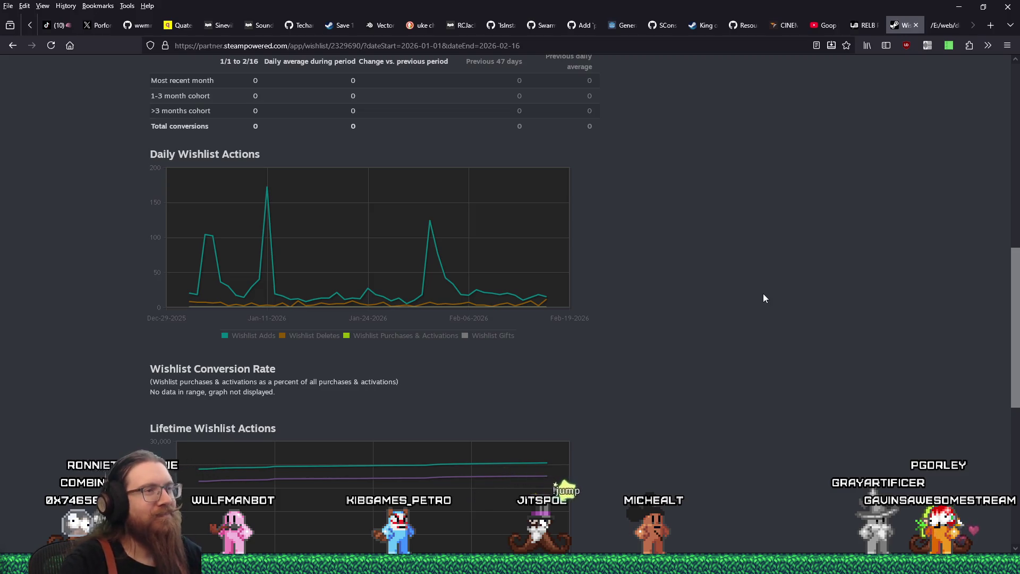
scroll(749, 288, up, 3)
mouse_move(1019, 248)
mouse_down()
mouse_move(1018, 111)
mouse_move(1016, 404)
mouse_move(1015, 298)
mouse_up()
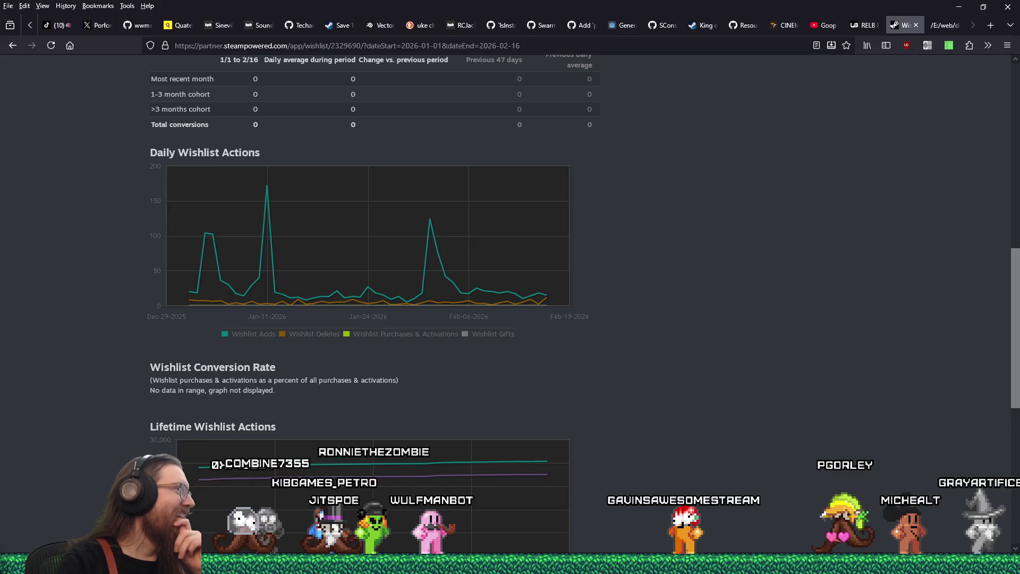
key(alt+Tab)
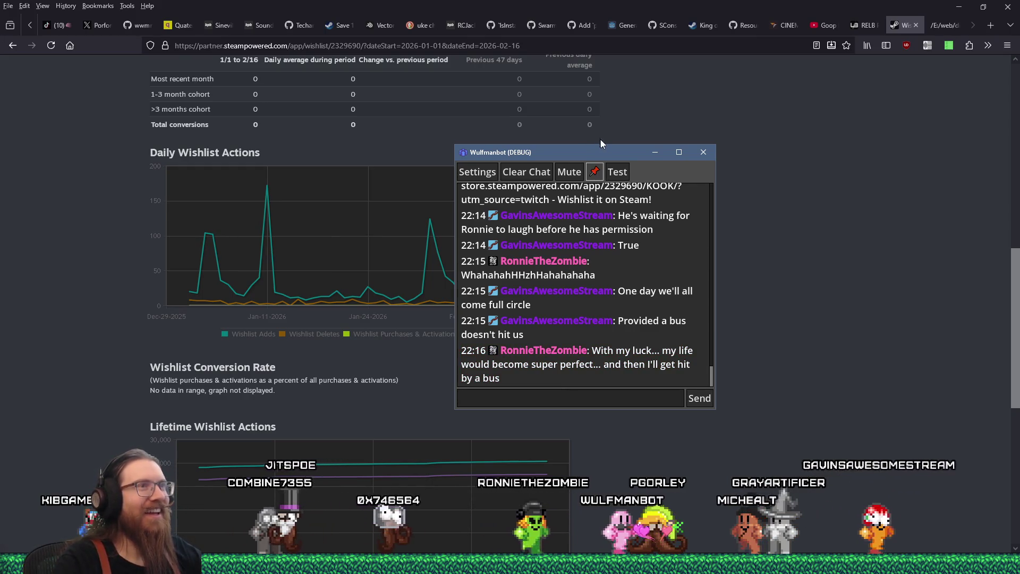
click(655, 152)
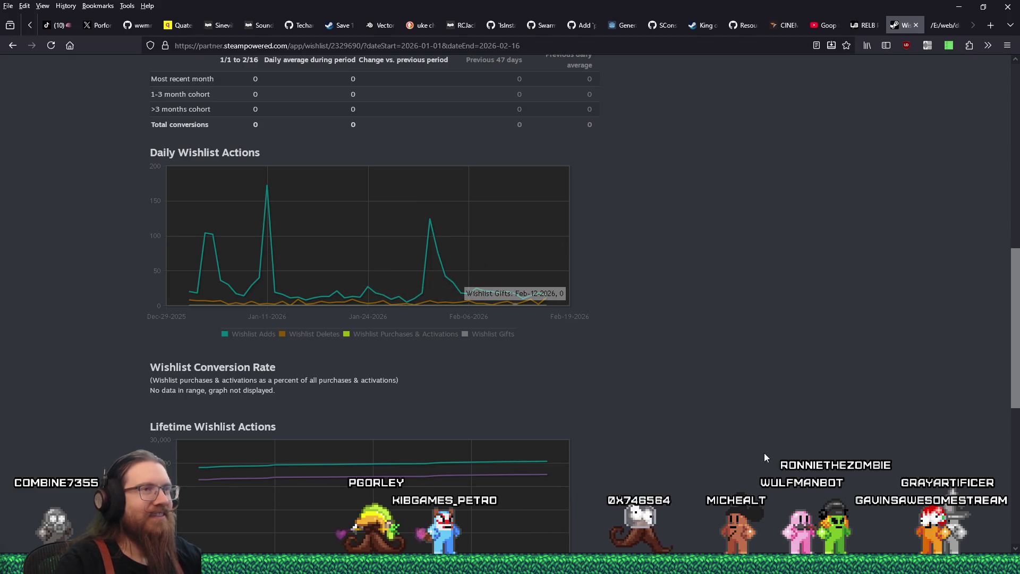
Review the wishlist lifetime overview, then bring kook_todo.txt to the front.
key(alt+Tab)
key(Tab)
key(shift+Tab)
key(shift+Tab)
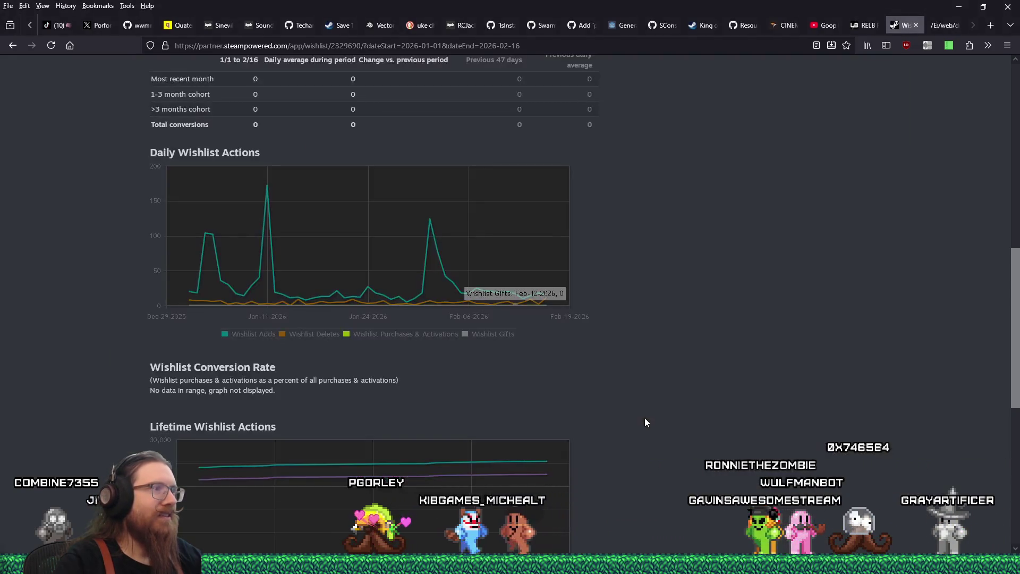
scroll(786, 425, down, 6)
scroll(787, 425, up, 10)
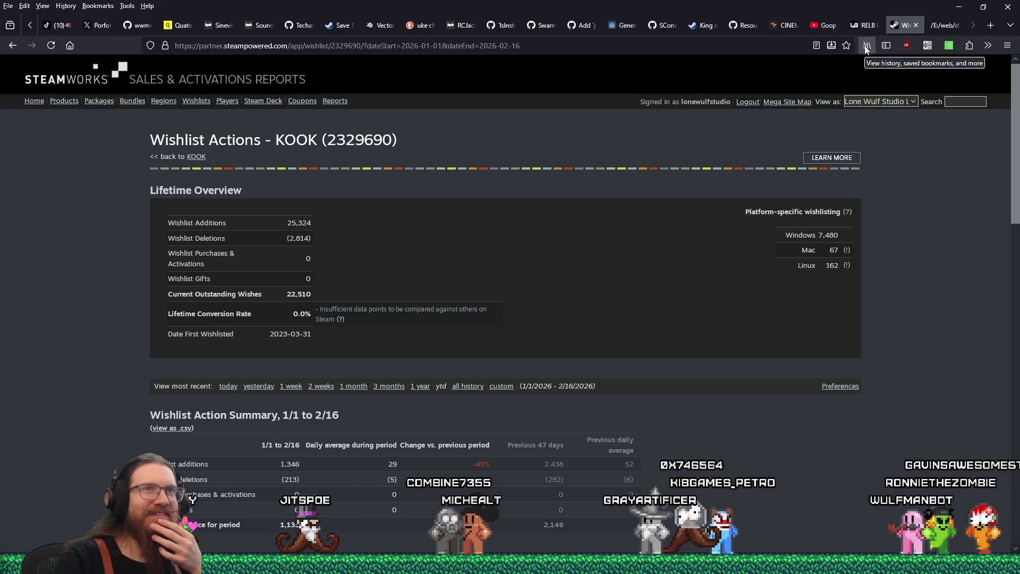
scroll(913, 383, down, 5)
scroll(913, 378, up, 5)
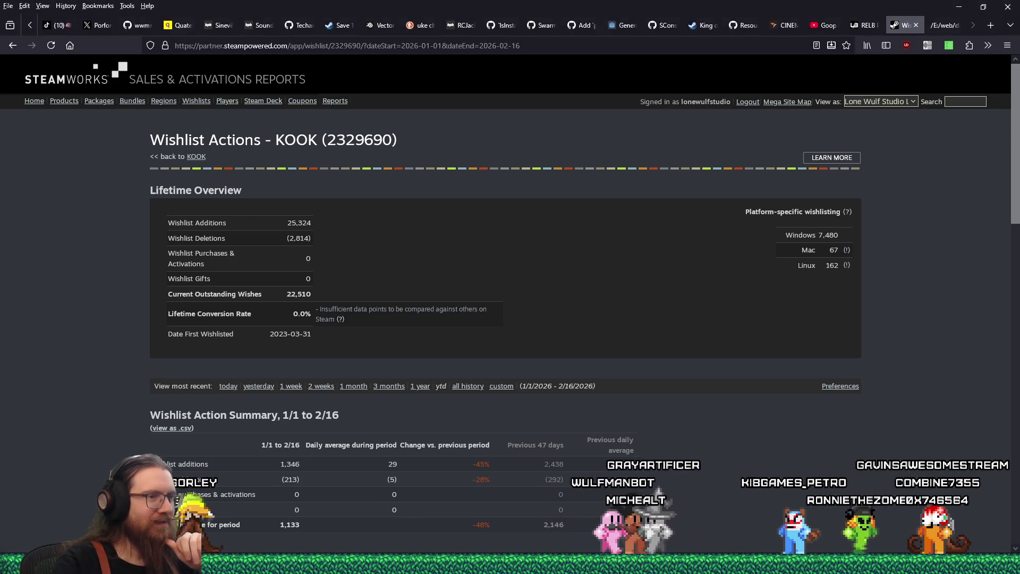
mouse_move(664, 569)
click(698, 541)
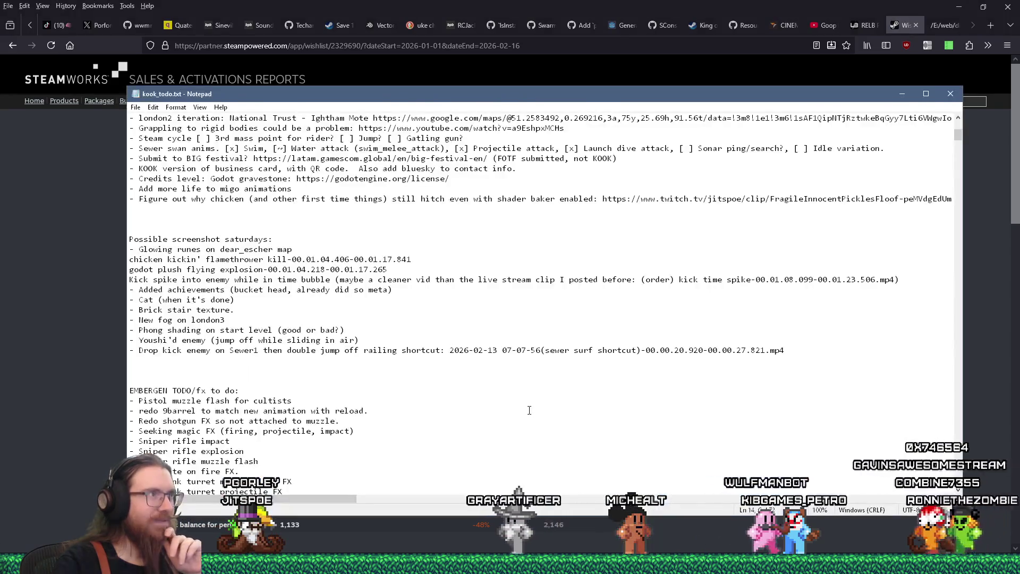
Scroll kook_todo.txt to the top and select the whole TikTok ramp-landing line.
drag(958, 136, 959, 122)
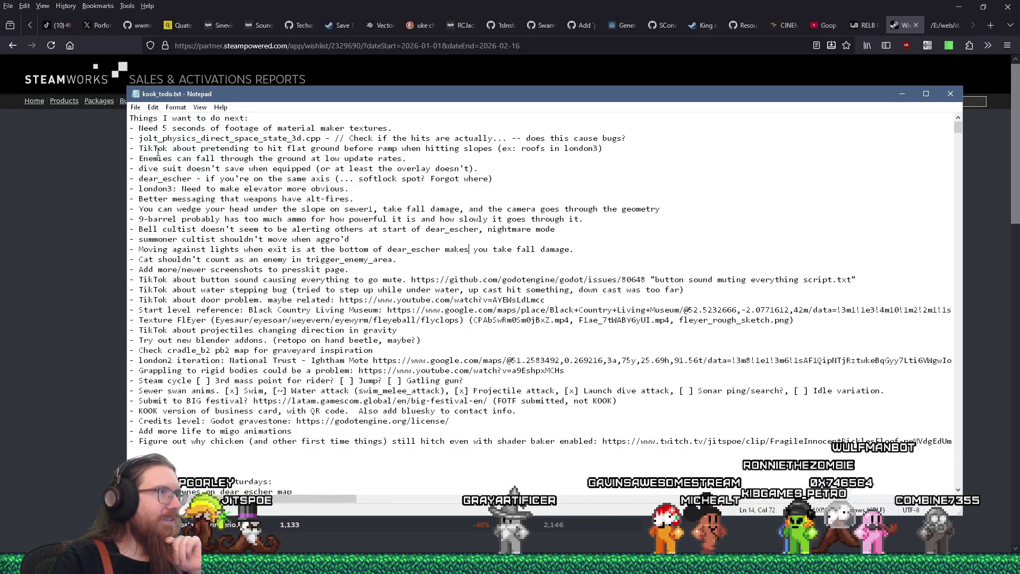
drag(607, 149, 133, 152)
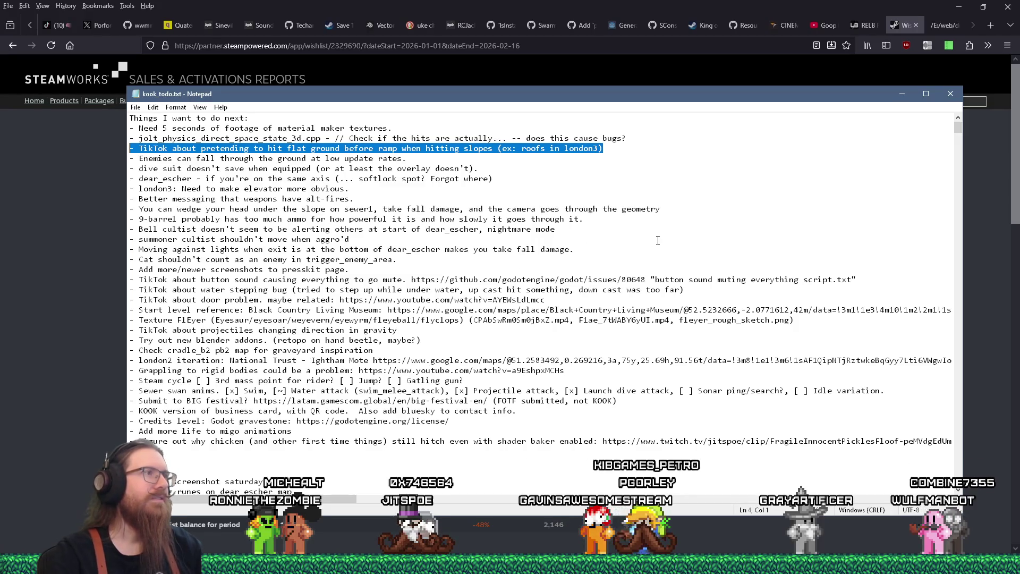
drag(631, 150, 633, 135)
Move the TikTok ramp-landing item directly under the list heading and save kook_todo.txt.
key(ctrl+x)
key(Up)
key(Up)
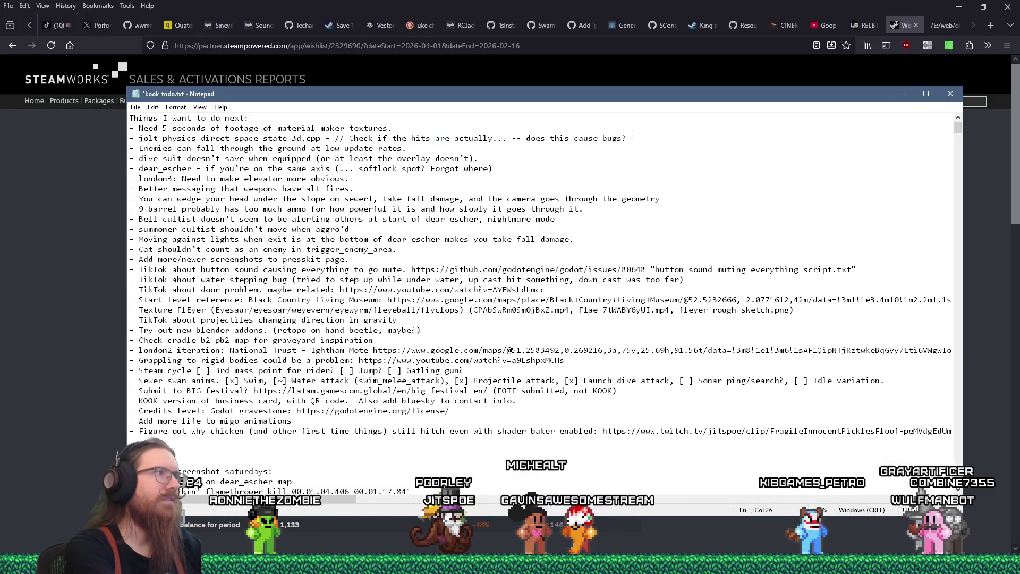
key(ctrl+v)
key(ctrl+s)
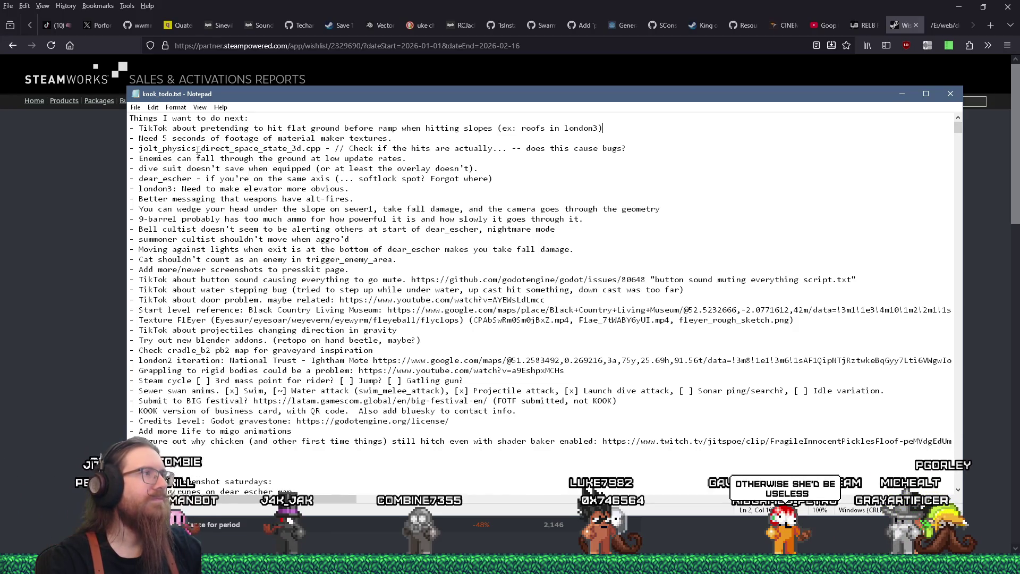
click(139, 128)
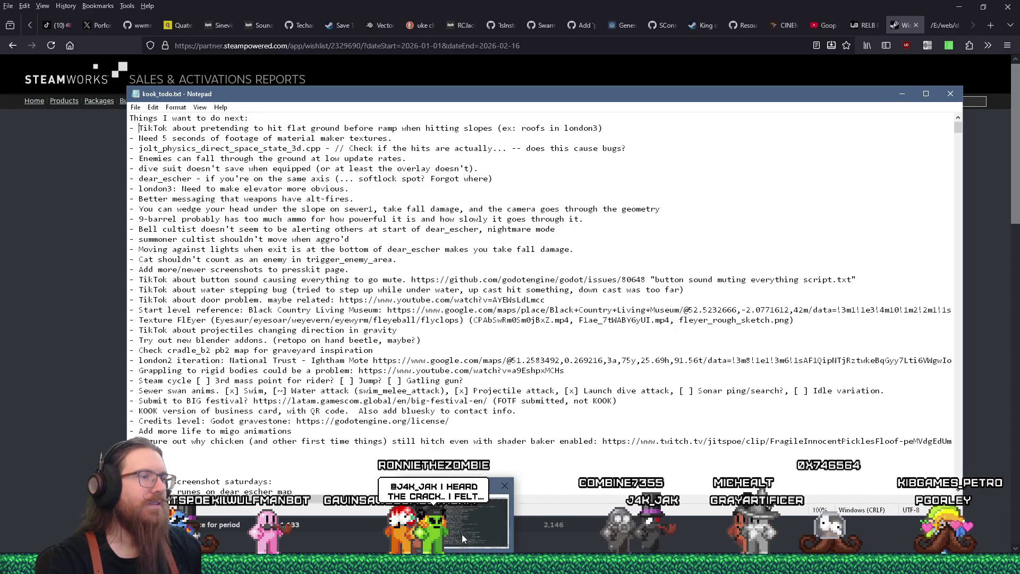
Move the Notepad++ window aside so the todo list sits in front.
click(489, 510)
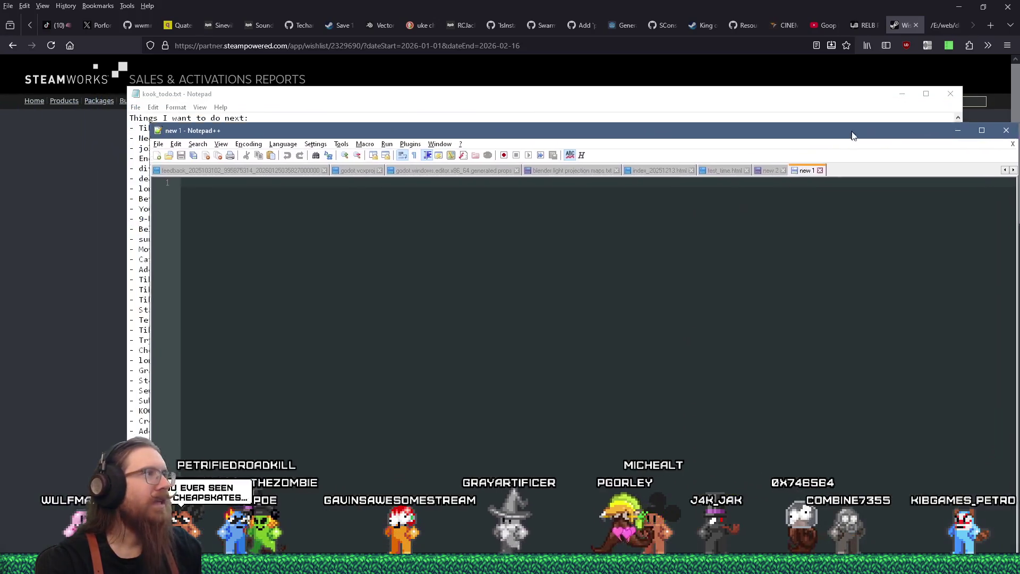
drag(852, 136, 821, 193)
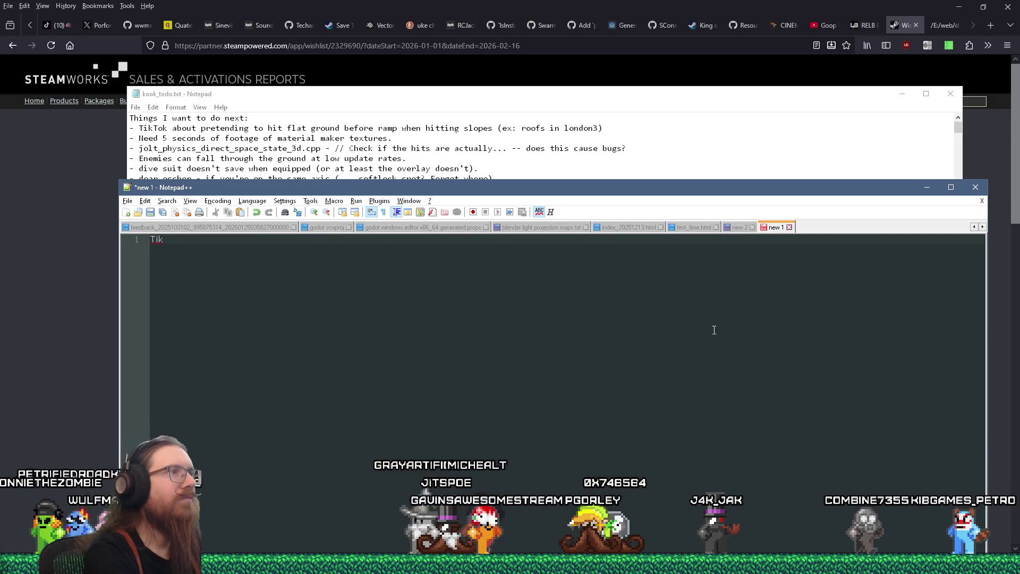
click(627, 159)
Copy the TikTok ramp-landing line into the Notepad++ 'new 1' note and start saving it.
drag(139, 128, 602, 128)
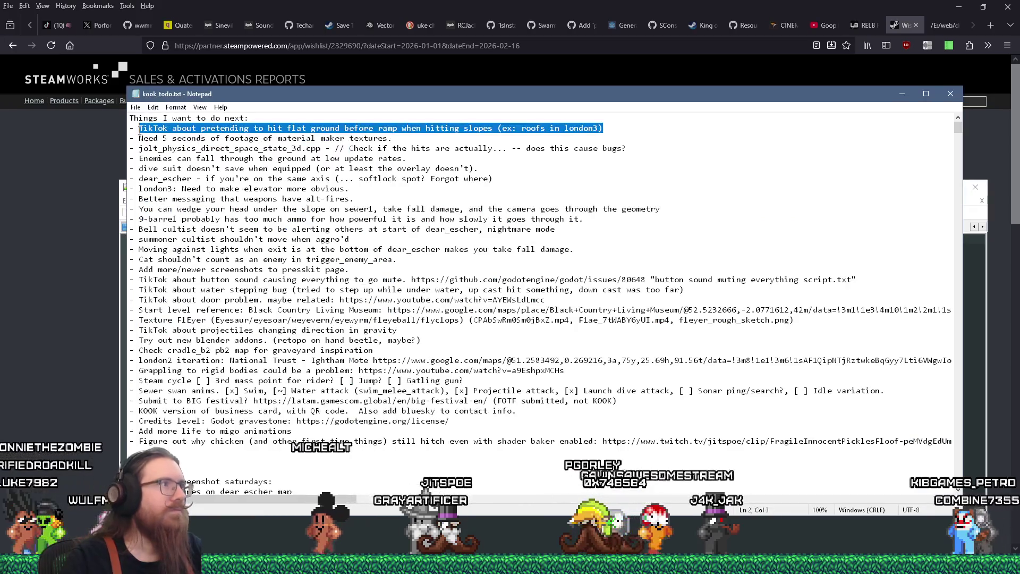
right_click(141, 130)
click(167, 163)
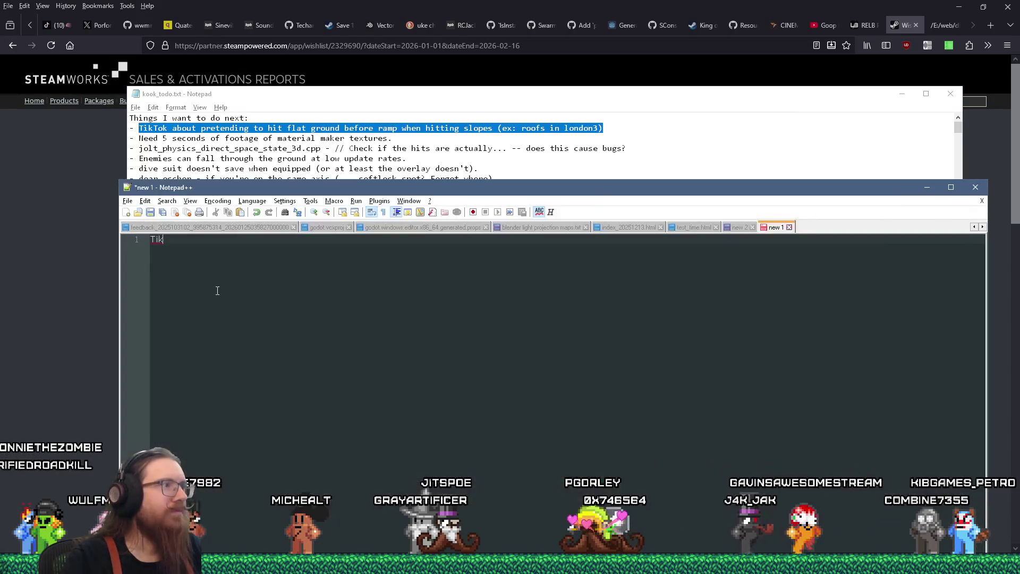
click(220, 285)
key(ctrl+v)
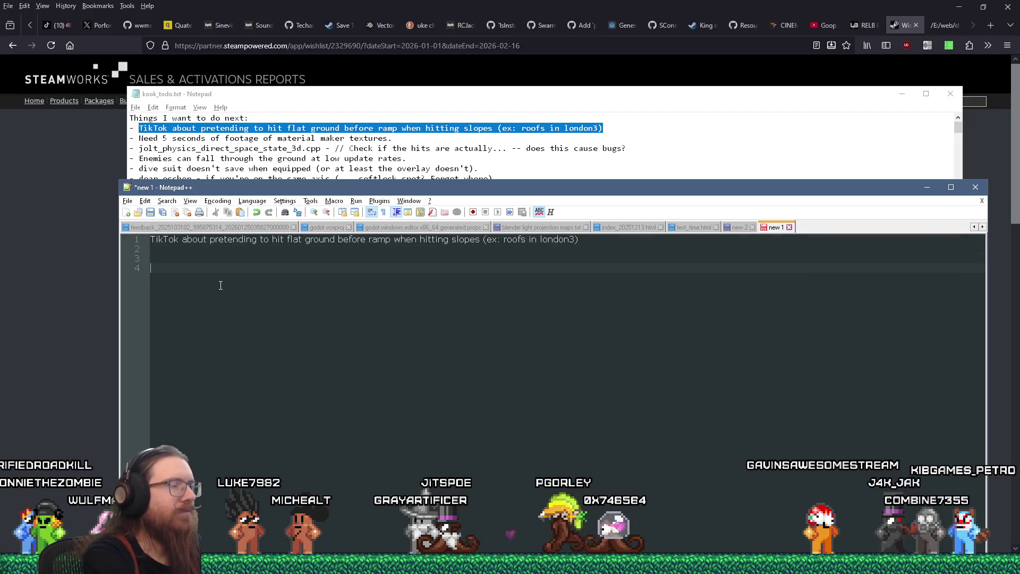
key(ctrl+s)
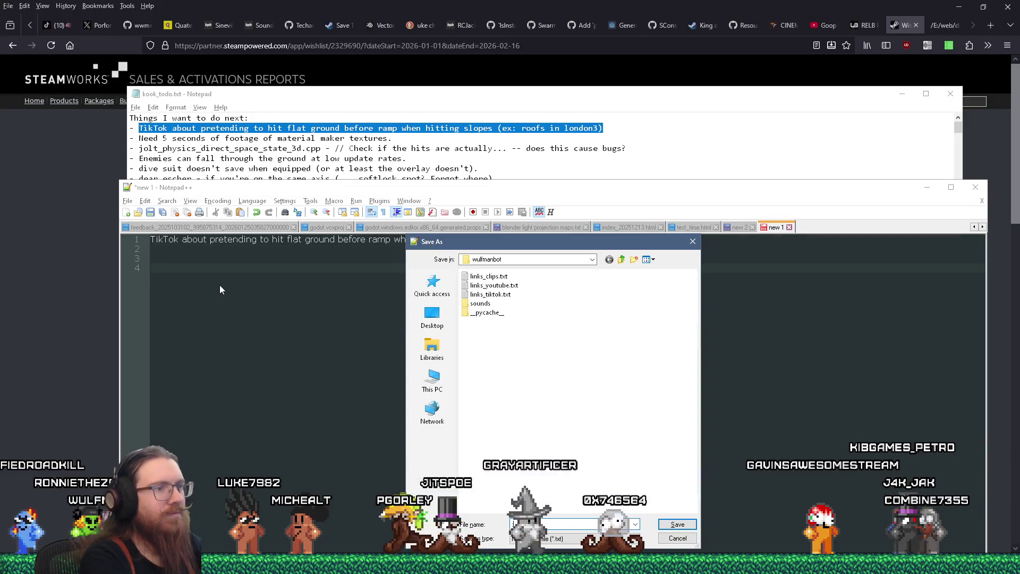
Point the Save As dialog at the E:\video-raw\kook folder and move the dialog aside.
text(e:\video)
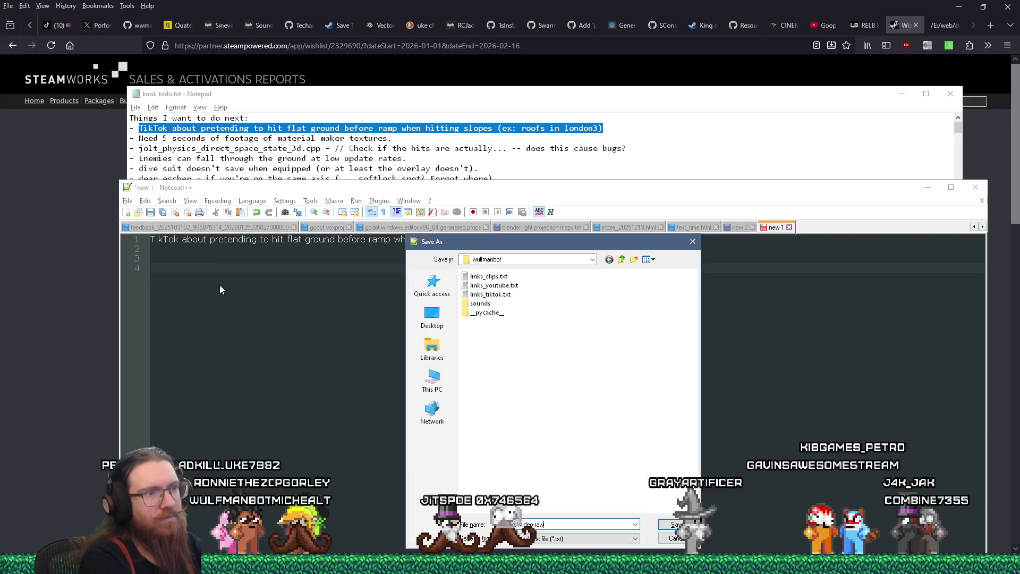
text(-raw\kook)
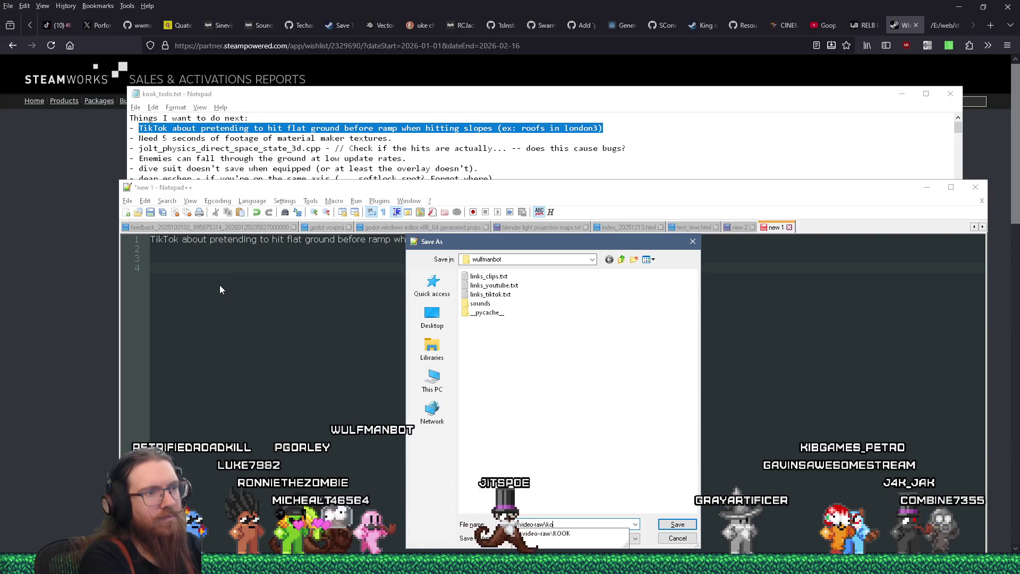
key(Return)
key(Return)
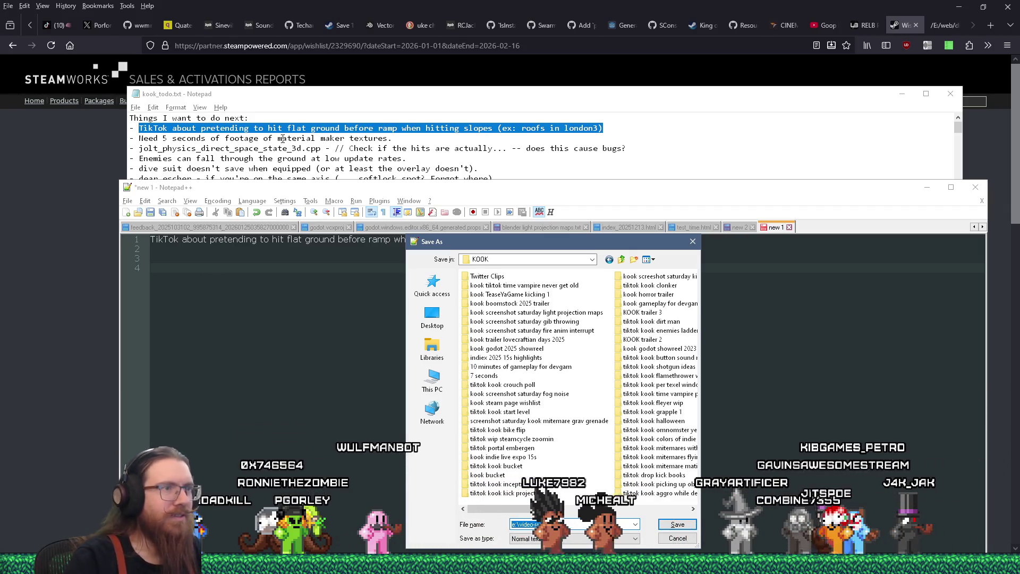
drag(531, 241, 311, 76)
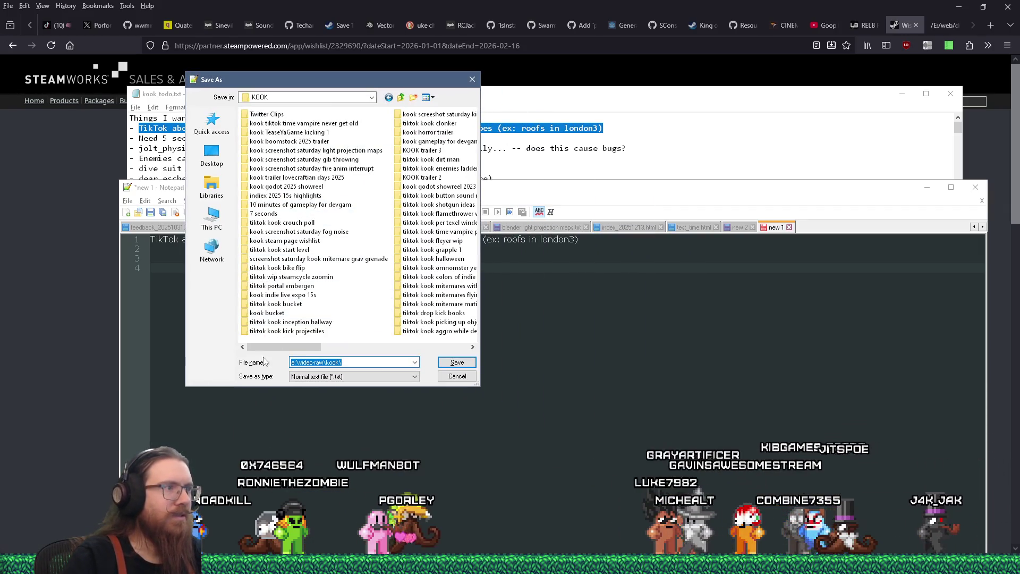
Bring up the KOOK file list's context menu to add a new folder.
scroll(388, 276, down, 5)
right_click(427, 297)
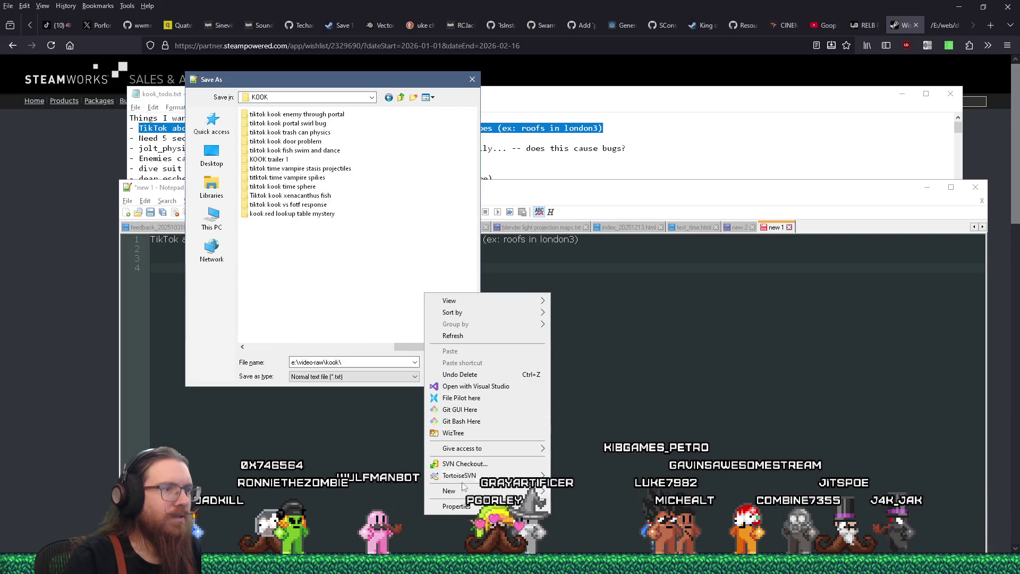
click(326, 328)
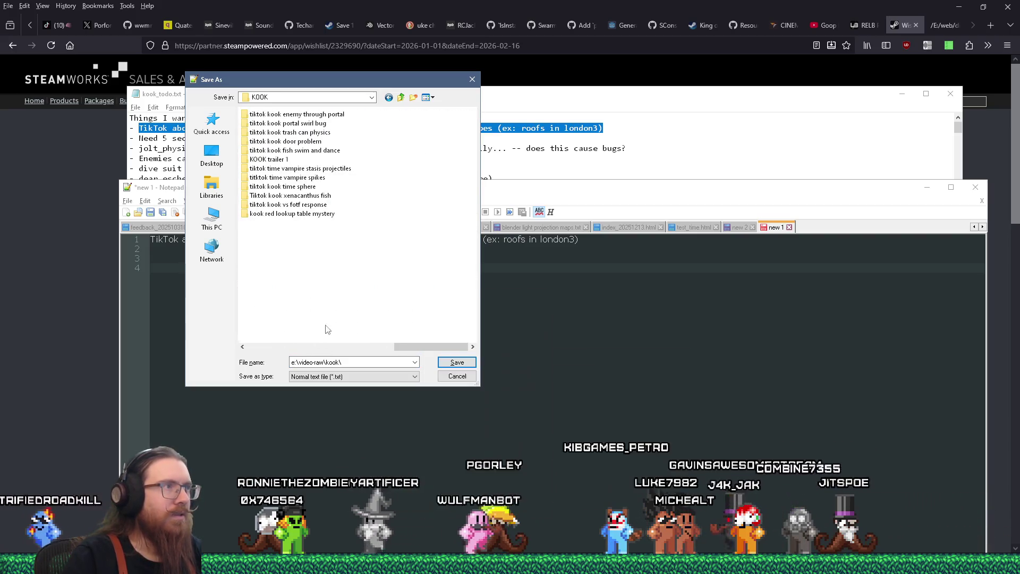
scroll(277, 258, up, 5)
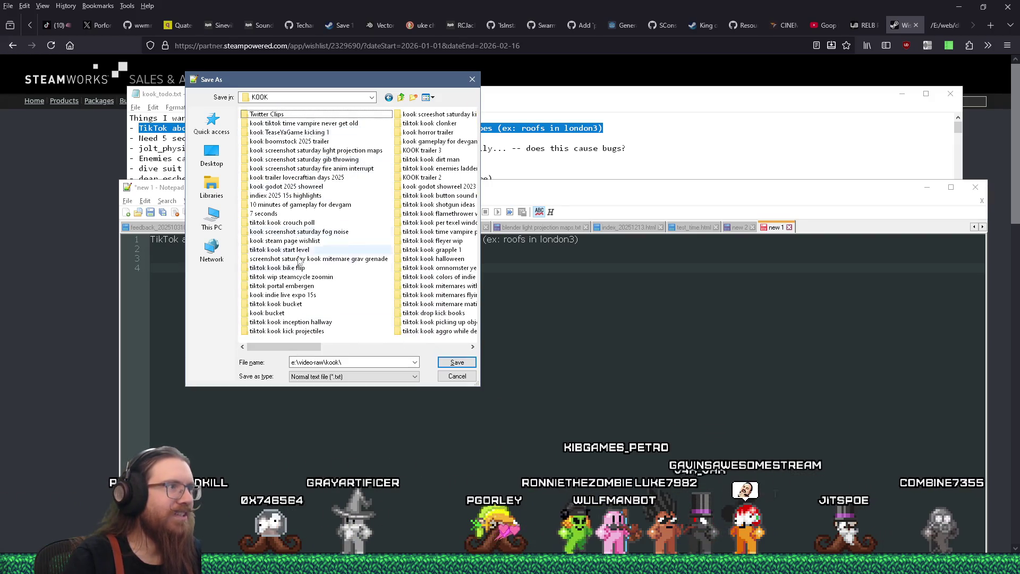
scroll(296, 349, down, 5)
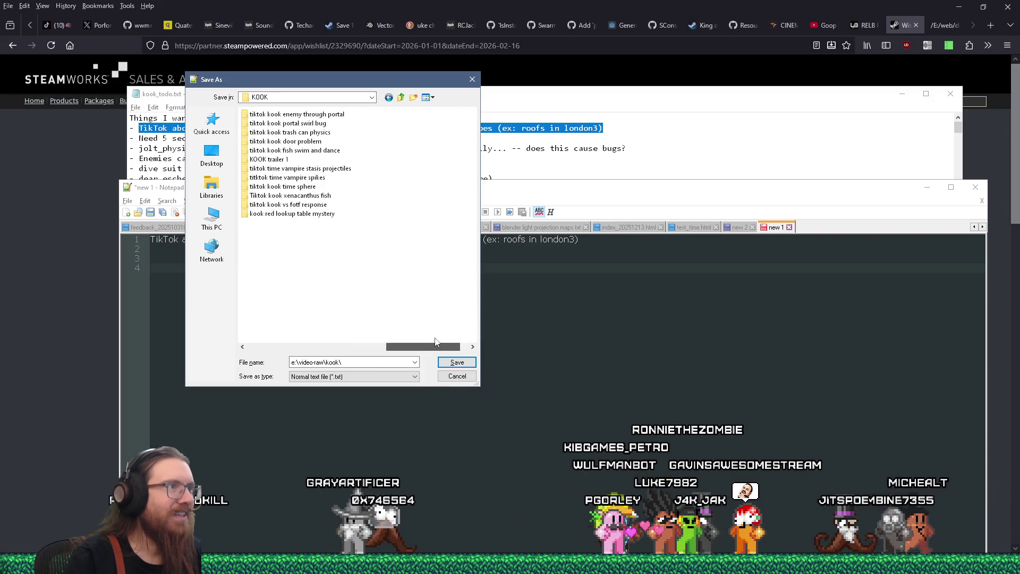
right_click(365, 287)
Create a new folder named 'tiktok kook landing on ramps' inside KOOK.
mouse_move(397, 482)
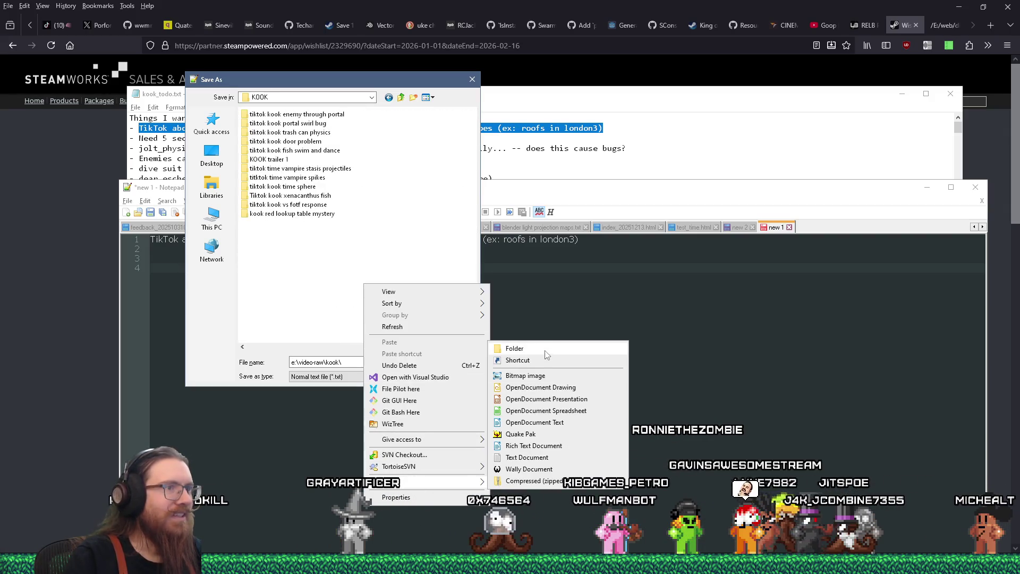
click(562, 350)
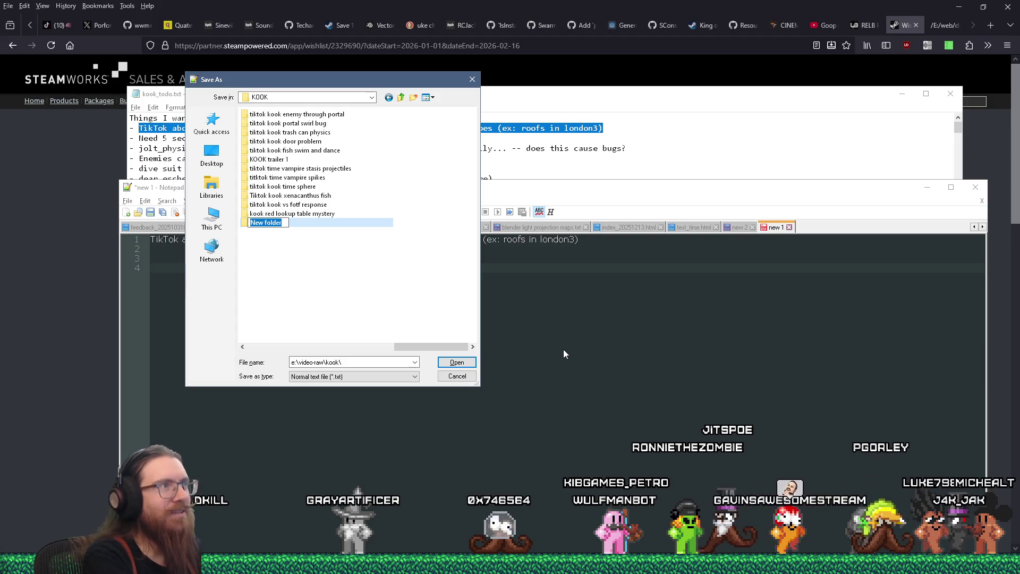
text(tiktok)
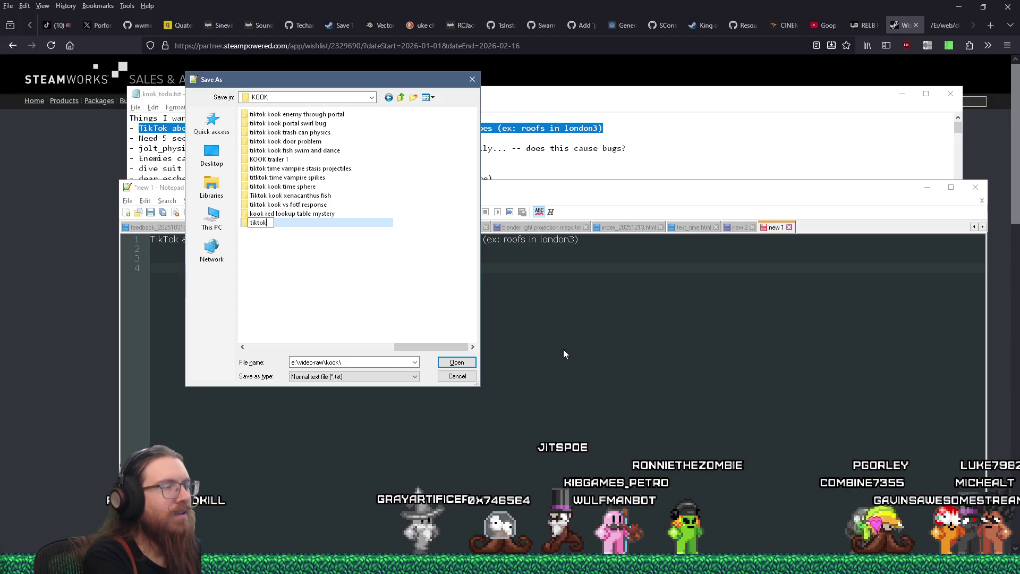
text( kook)
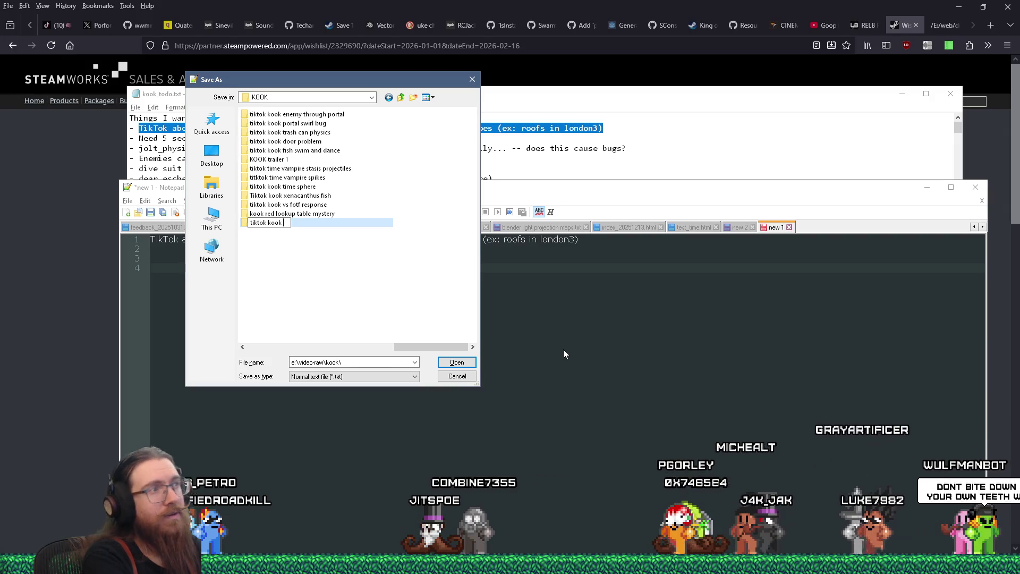
text(landong)
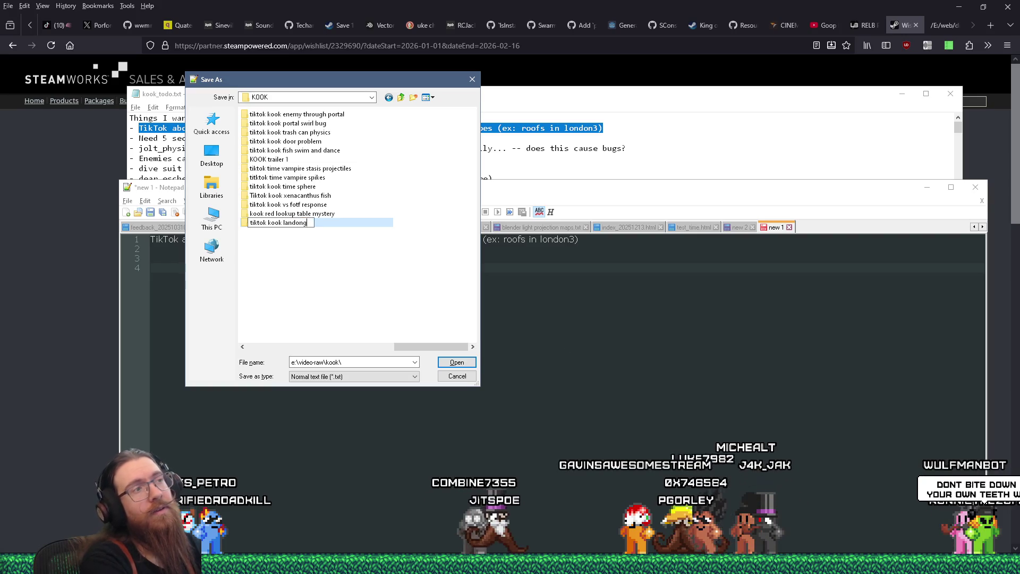
key(BackSpace)
key(BackSpace)
key(BackSpace)
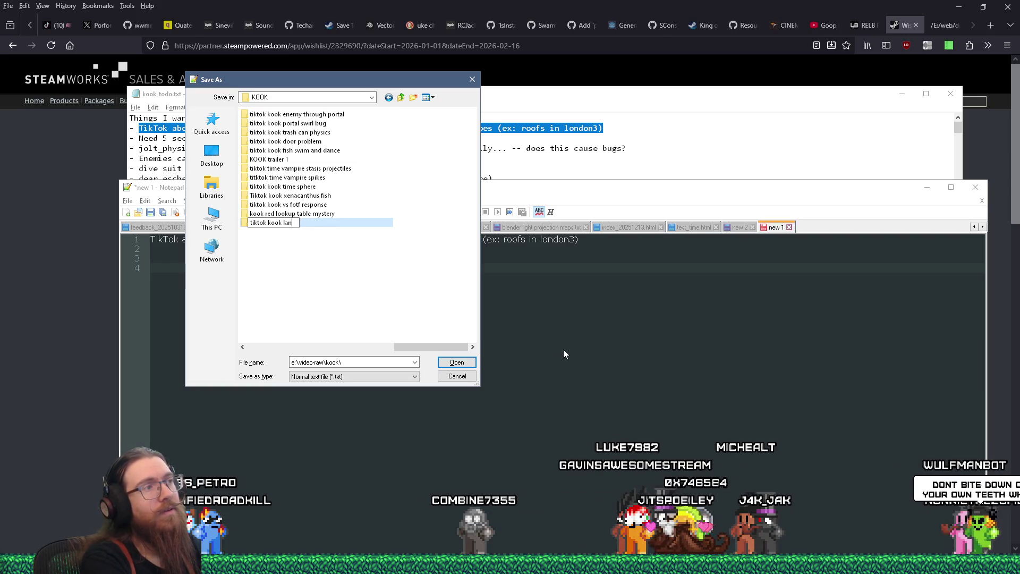
text(ding on ramps)
key(Return)
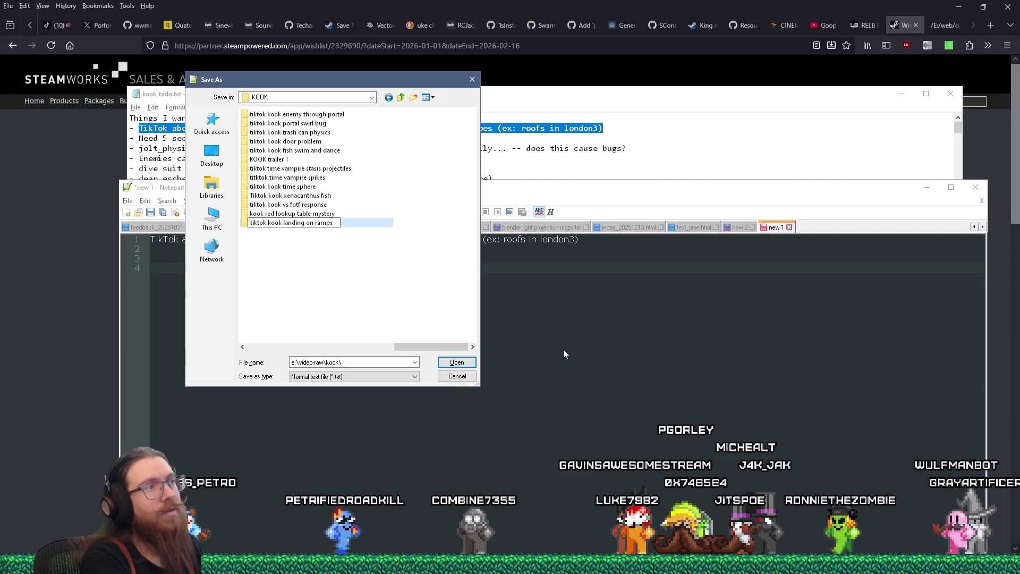
Save the note as 'tiktok kook landing on ramps notes' inside the new folder.
key(Return)
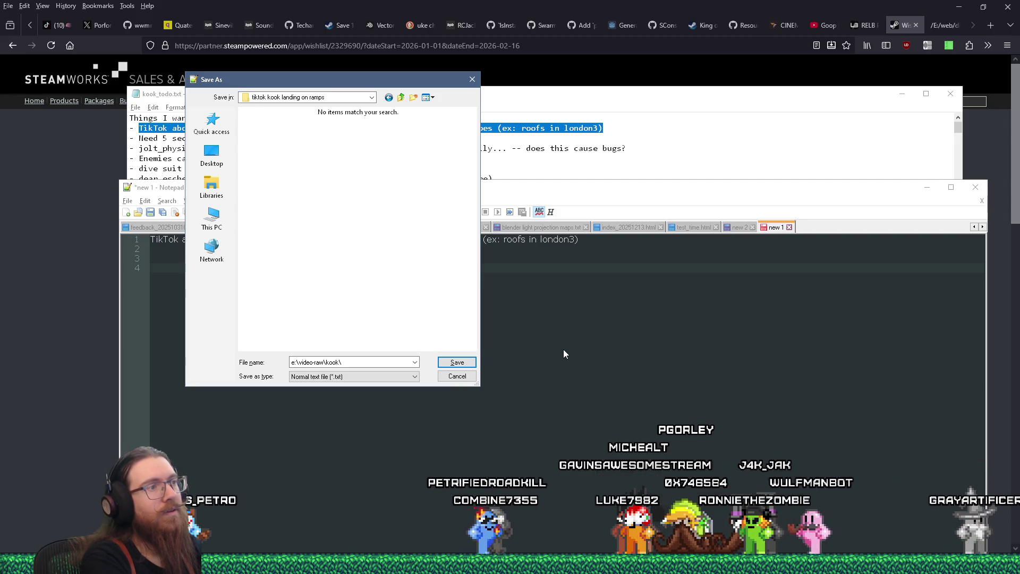
text(tiktok )
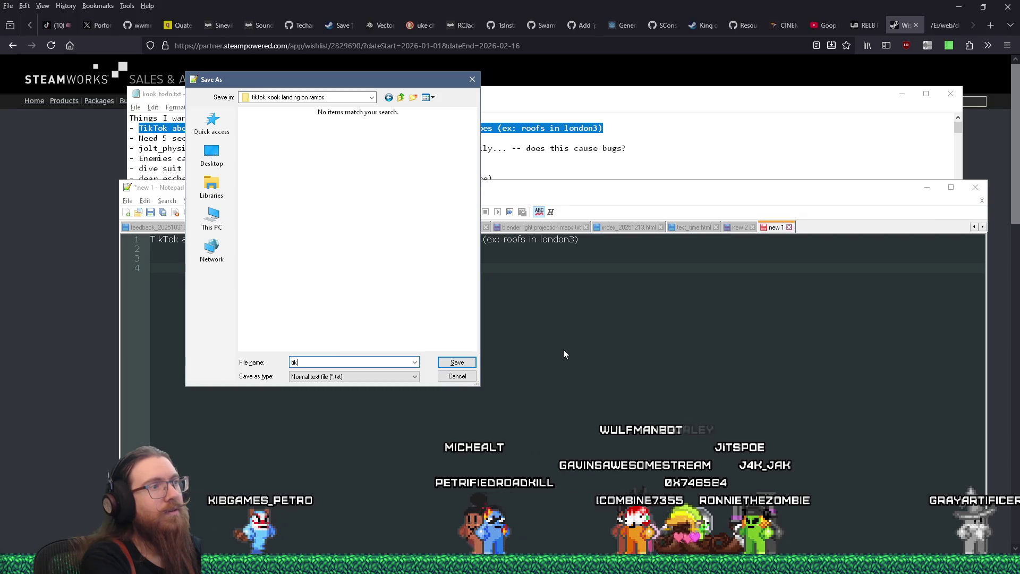
text(kook landi)
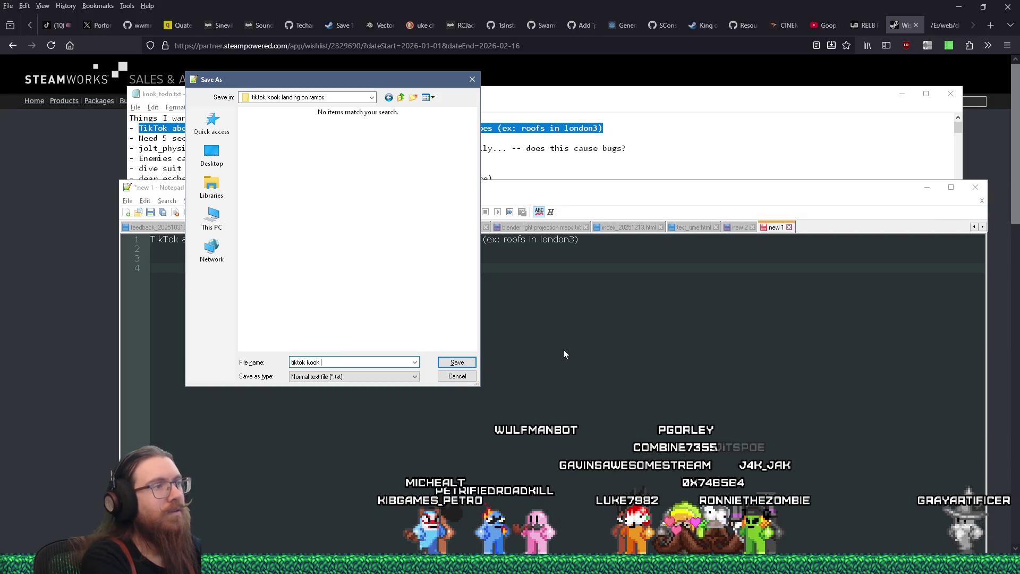
text(ng on ramps )
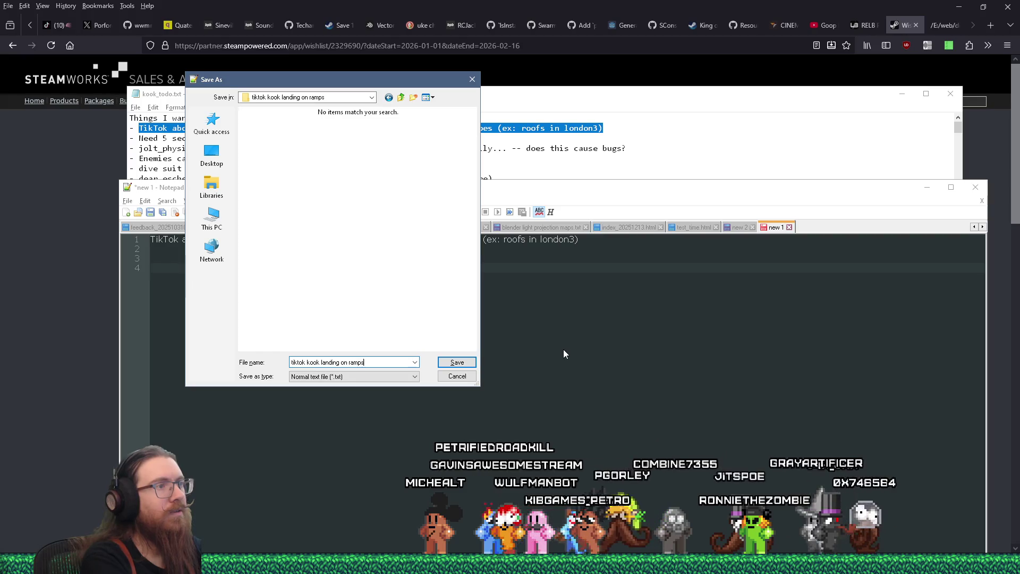
text(notes)
key(Return)
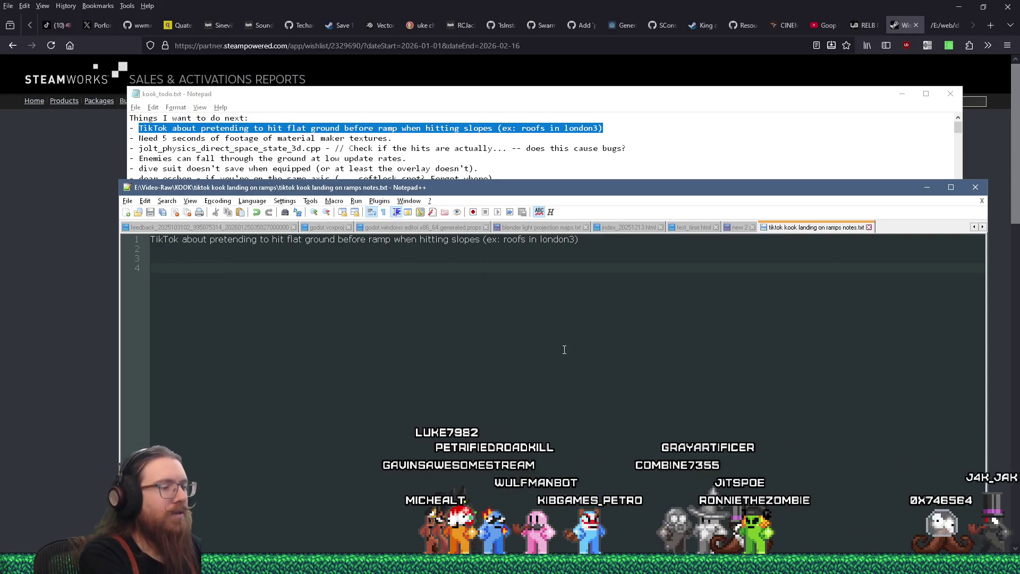
Write line 4: 'In KOOK, you can build up lots of momentum… navigate the levels.'.
text(In KOK,)
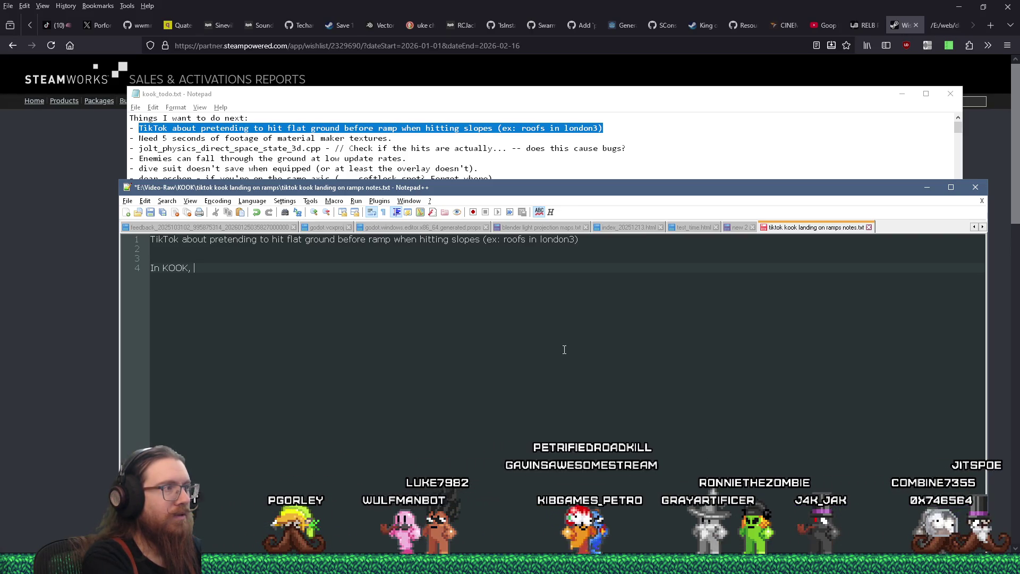
text(you can build up)
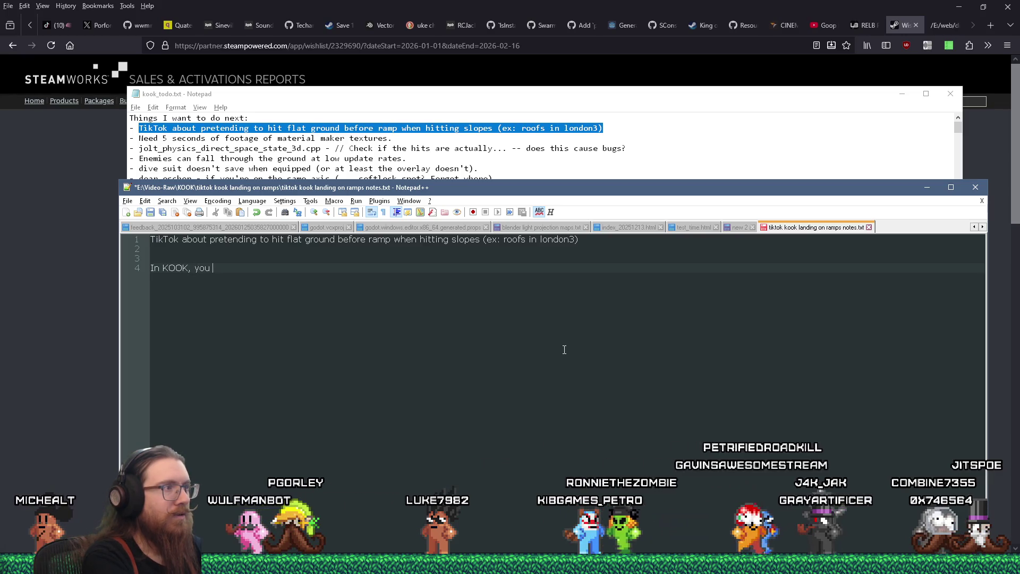
text( lots of  momen)
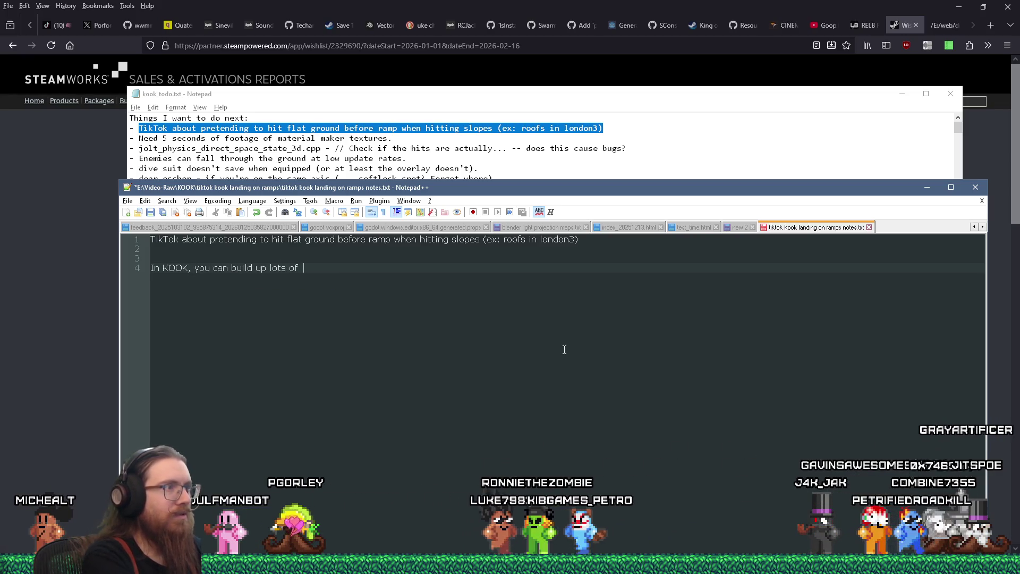
key(BackSpace)
key(BackSpace)
key(BackSpace)
text(momentum)
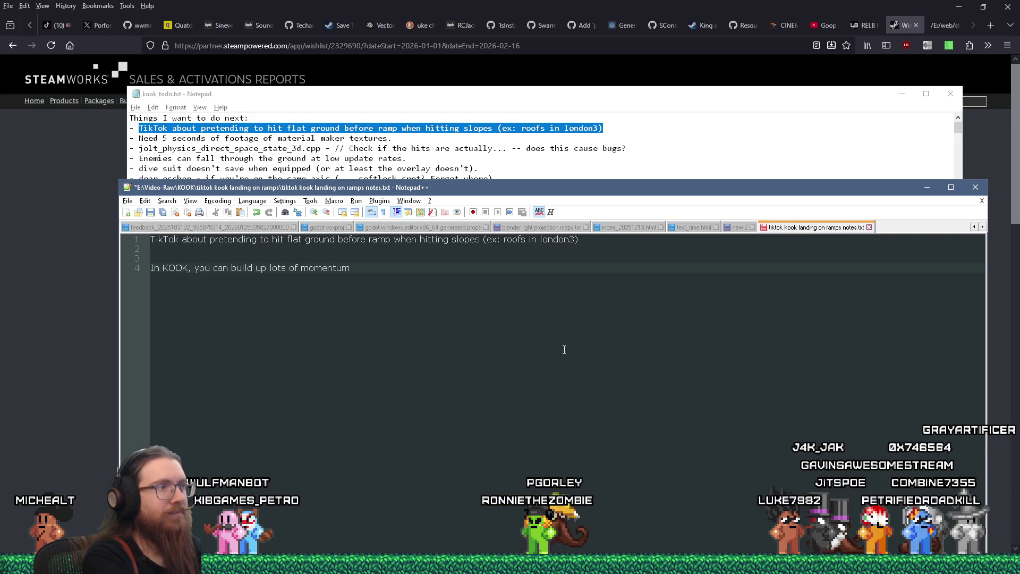
text(, and it's really fun)
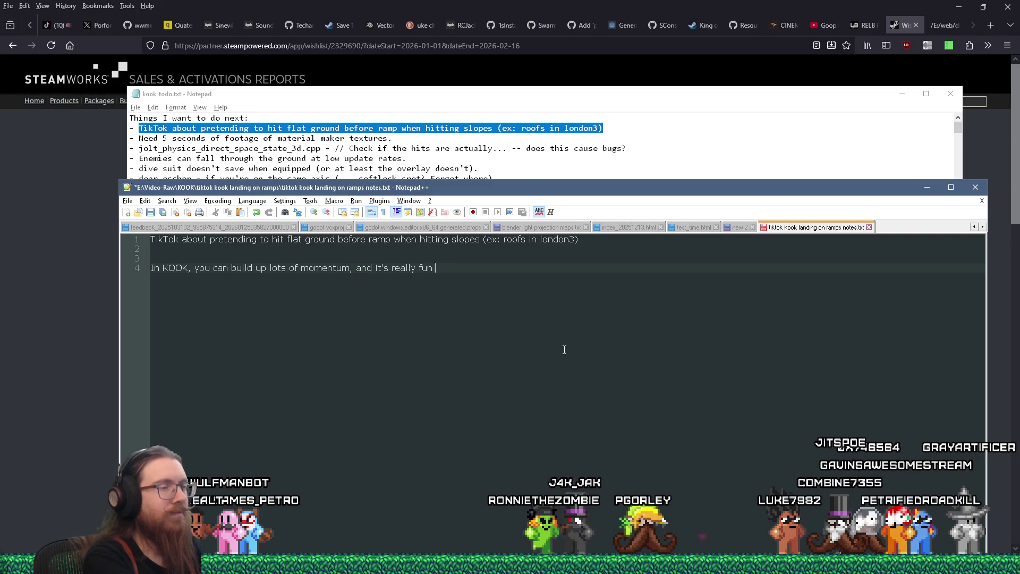
text( to)
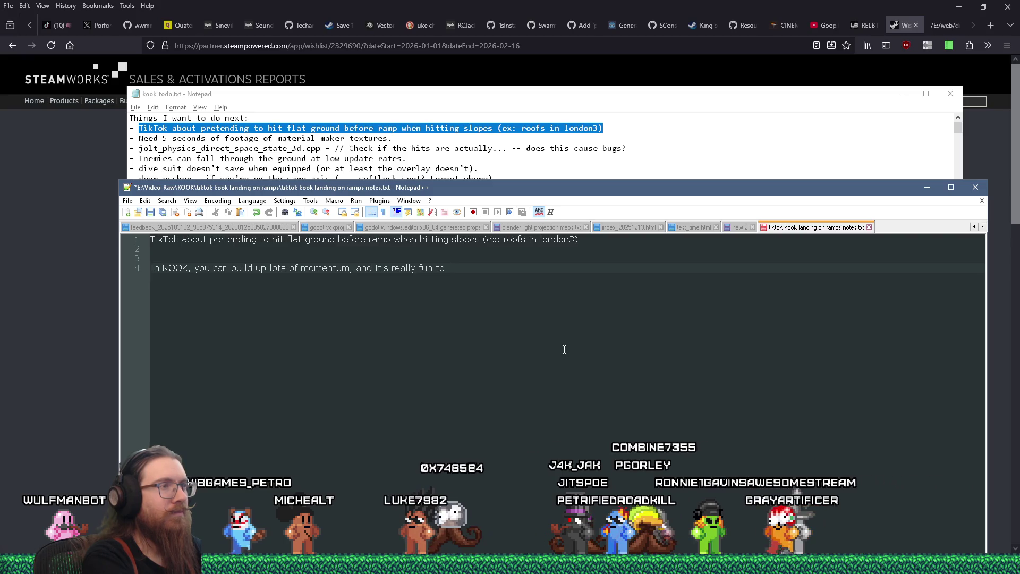
text(jump around in unique )
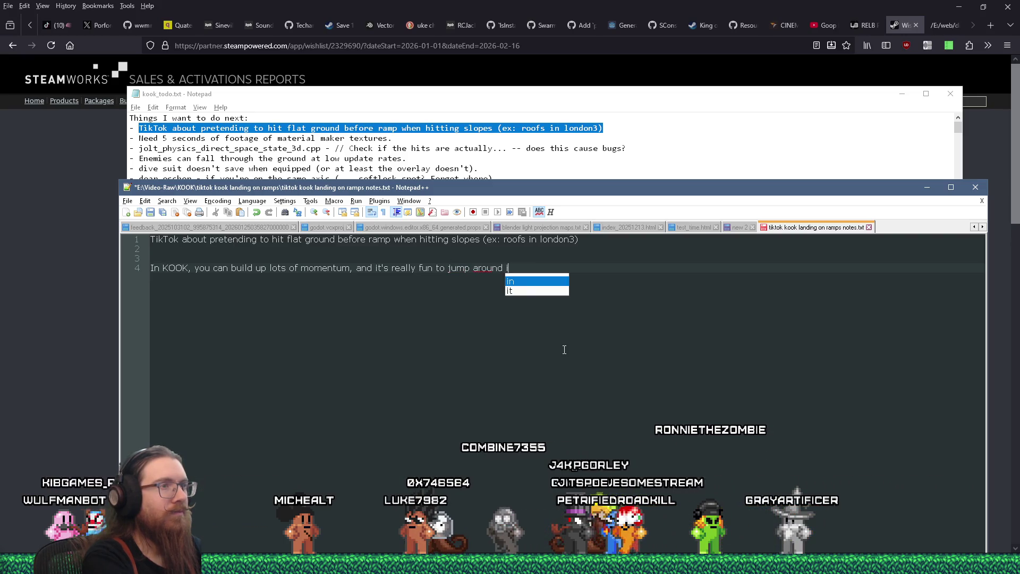
text(ways to navigat)
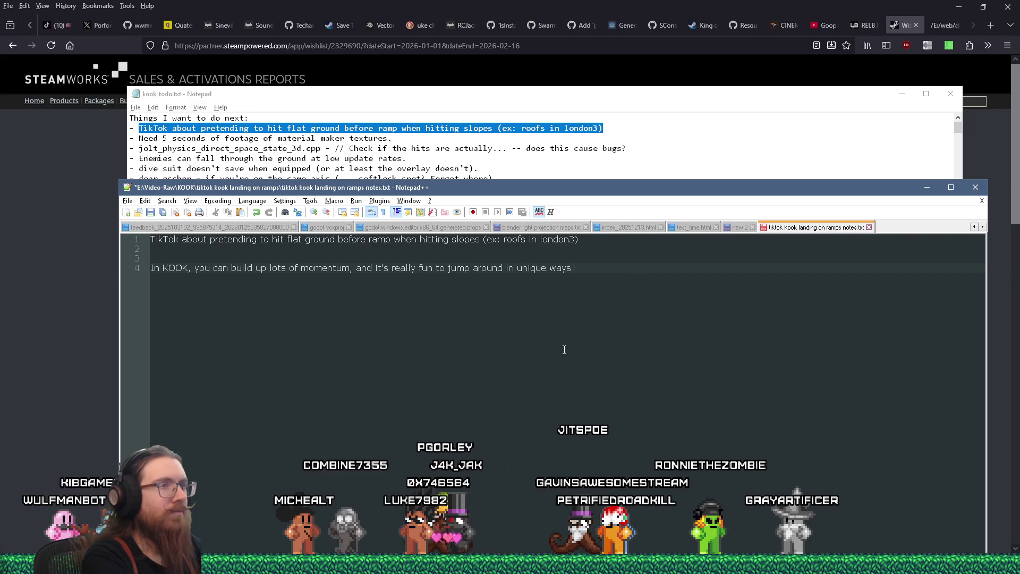
text(e the l)
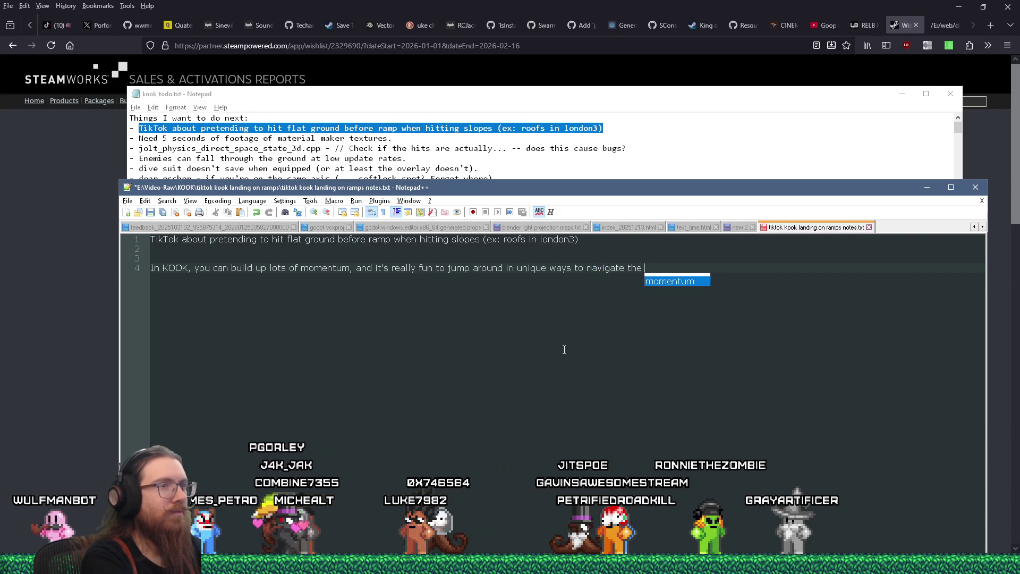
text(evels.)
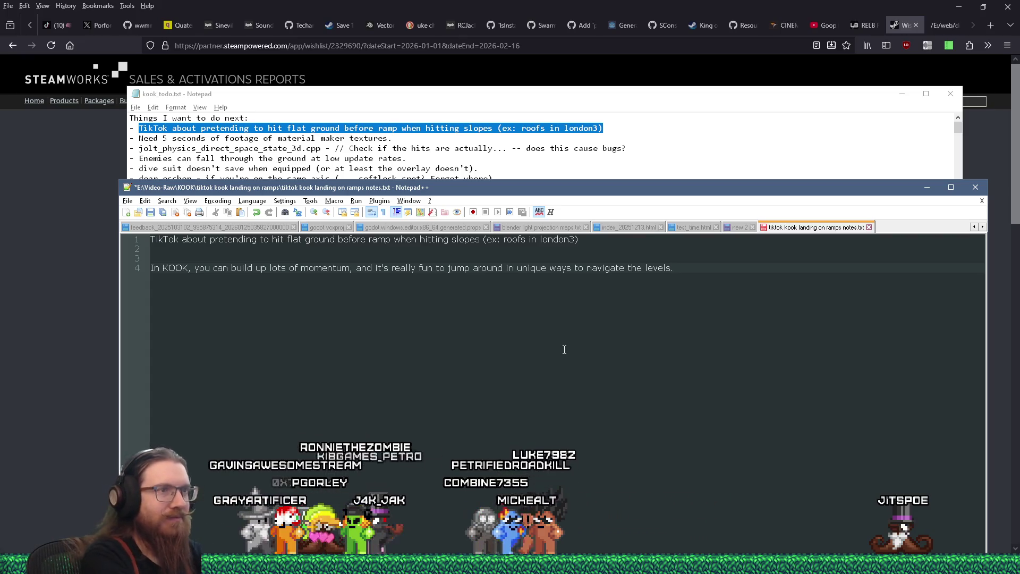
Continue line 4 after 'the levels' with ', but I'.
text(but I)
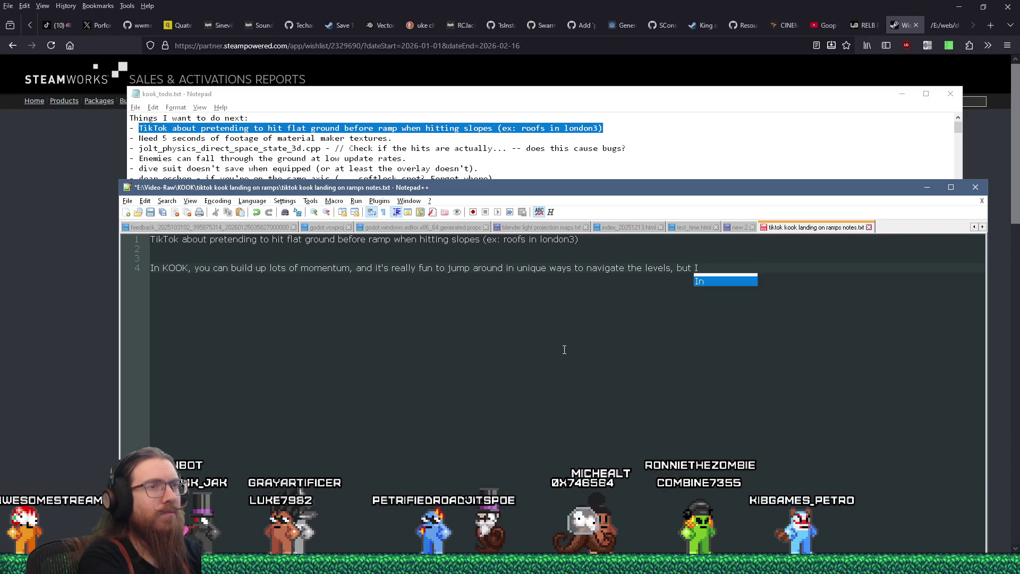
End the opening with 'that was a real momentum killer.' and start a new paragraph.
text(that was a real momentum killer)
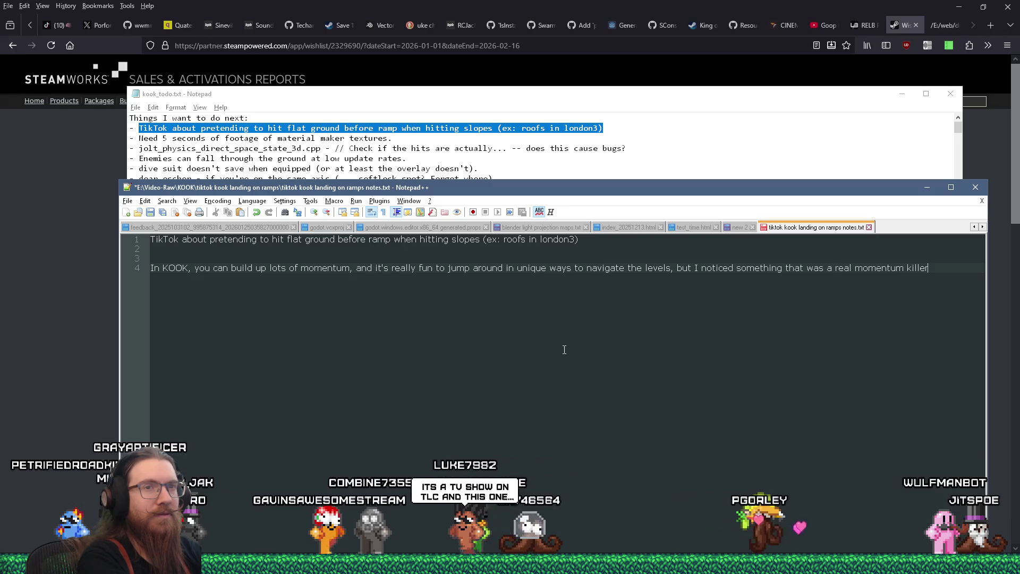
text(.)
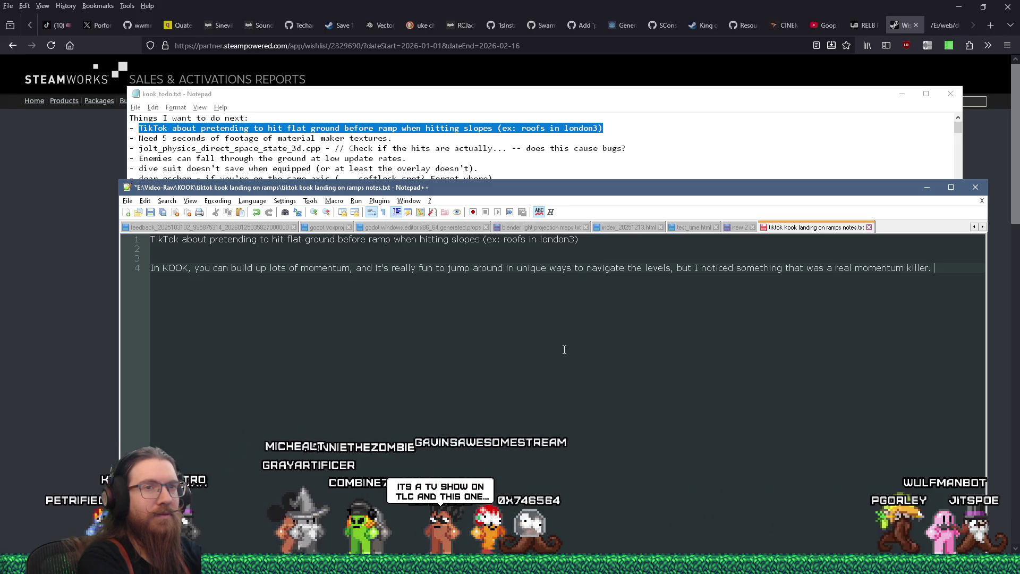
key(BackSpace)
key(BackSpace)
key(Return)
key(Return)
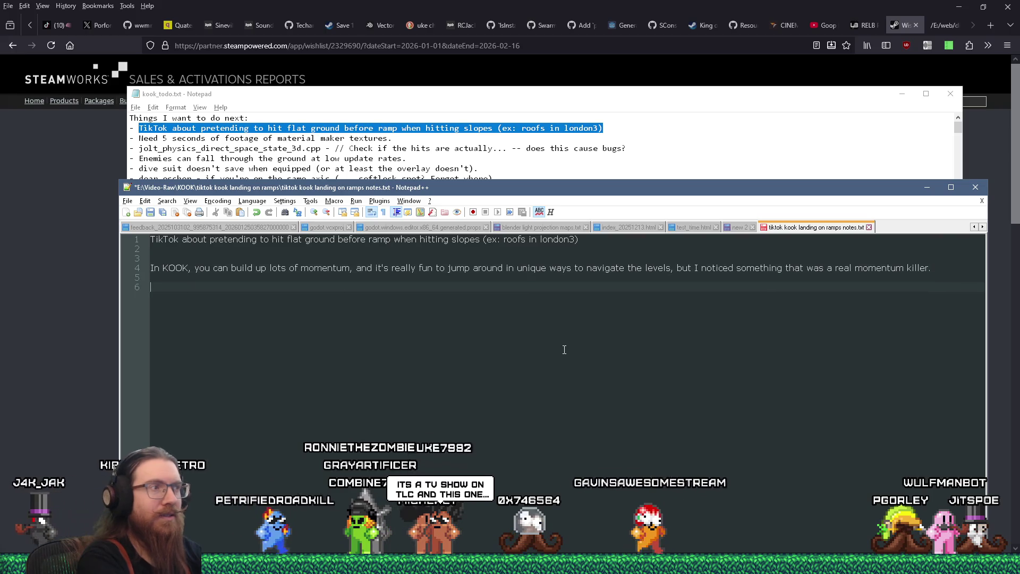
Add the 'See, normally when you jump around…' paragraph and begin 'However, when you hit a slope…'.
text(See)
key(BackSpace)
text(, normally when you')
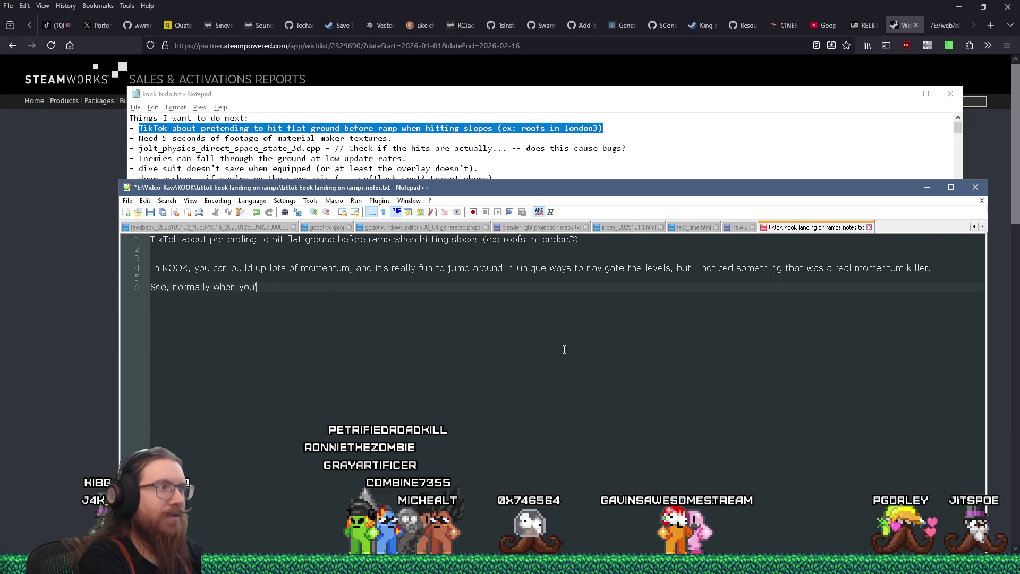
key(BackSpace)
key(BackSpace)
key(BackSpace)
text(jump around ,the)
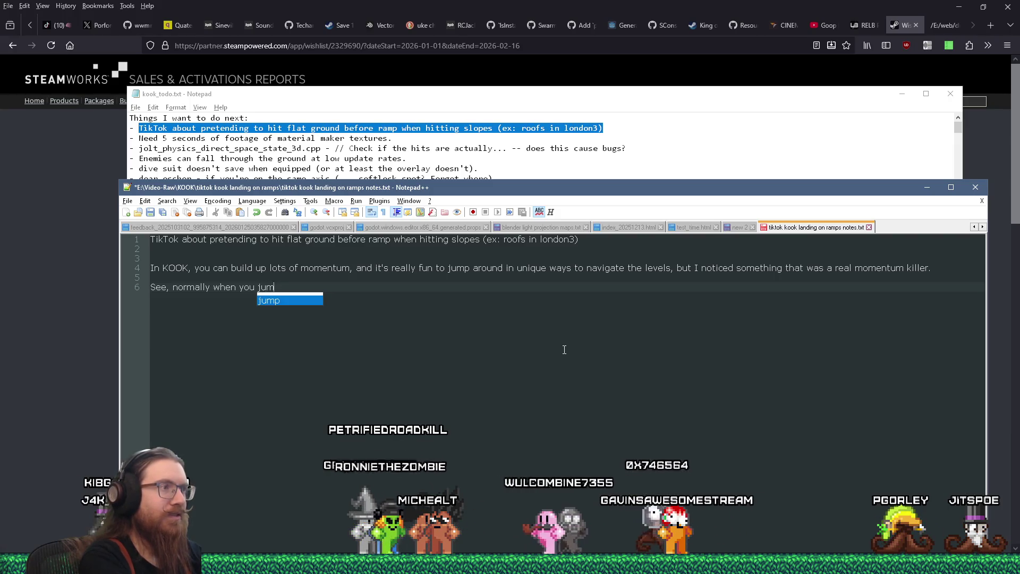
key(BackSpace)
key(BackSpace)
key(BackSpace)
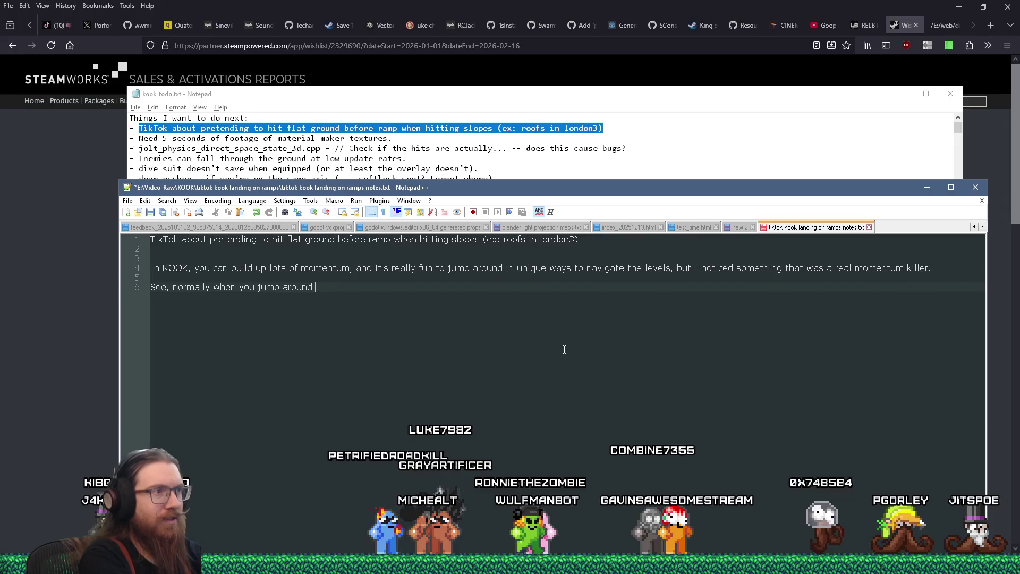
text(, hitting the groun)
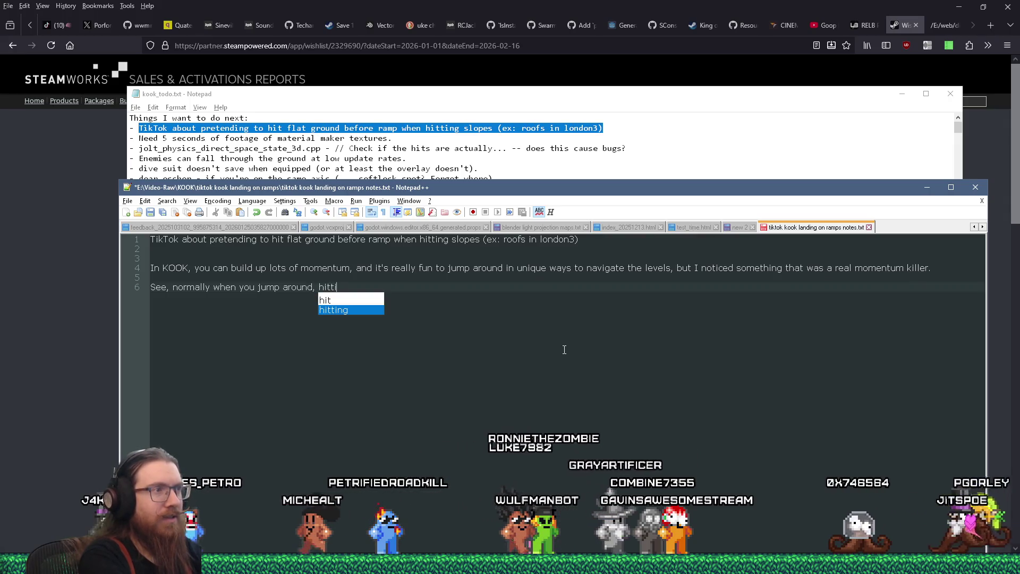
text(d)
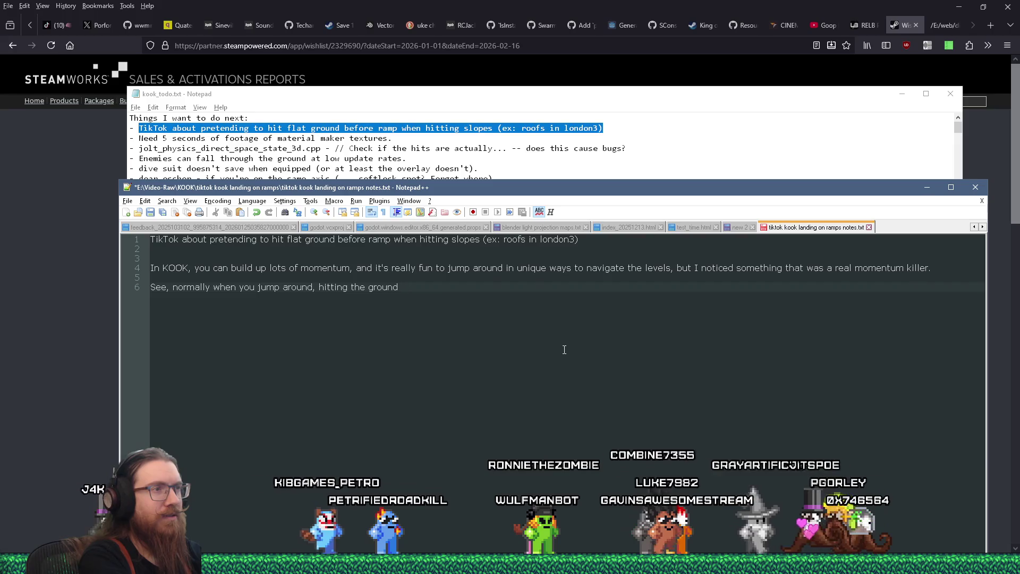
text( cancels out)
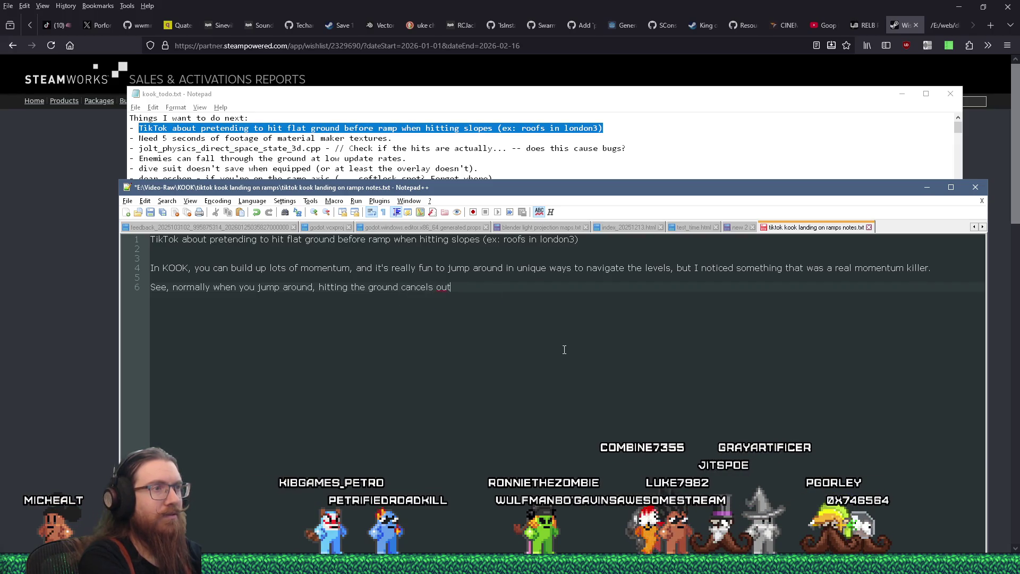
text( all of your)
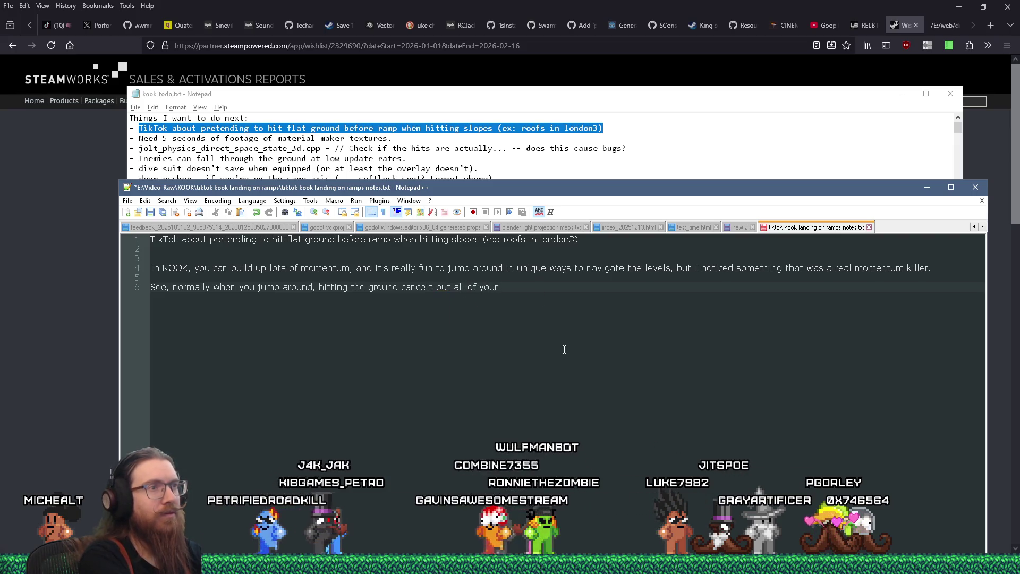
text( vertical momentum)
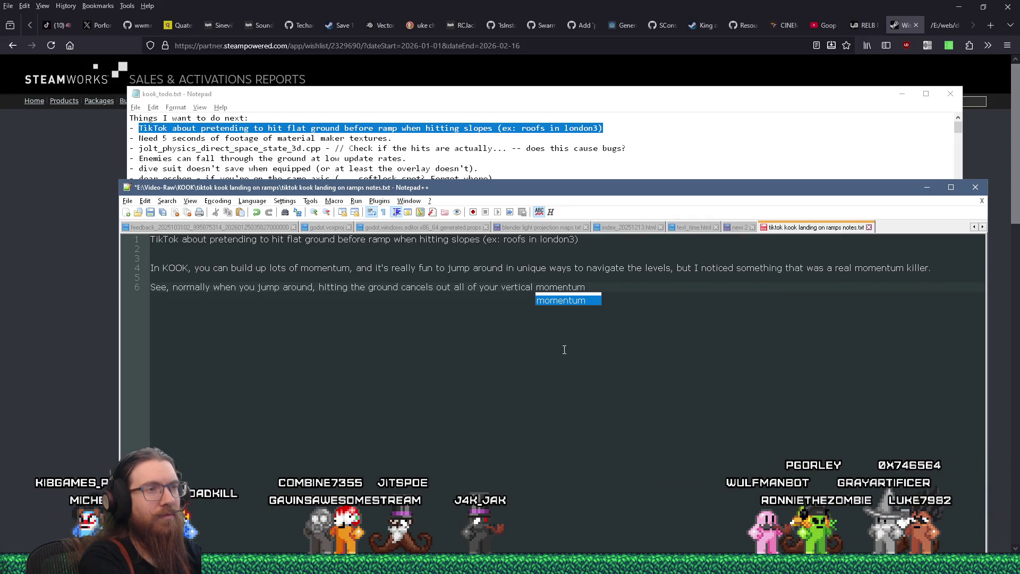
text(ou keep going forw)
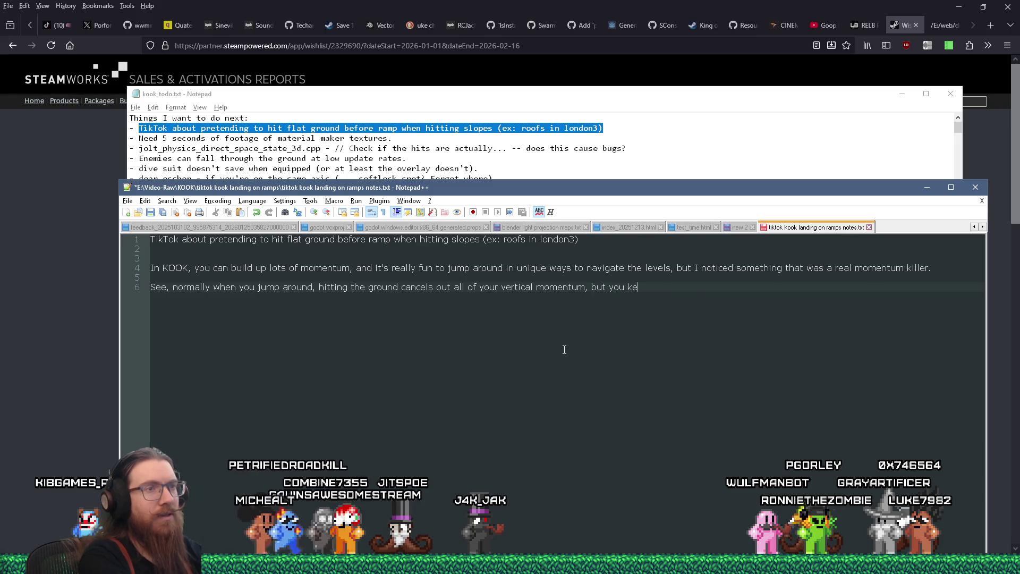
text(ard.)
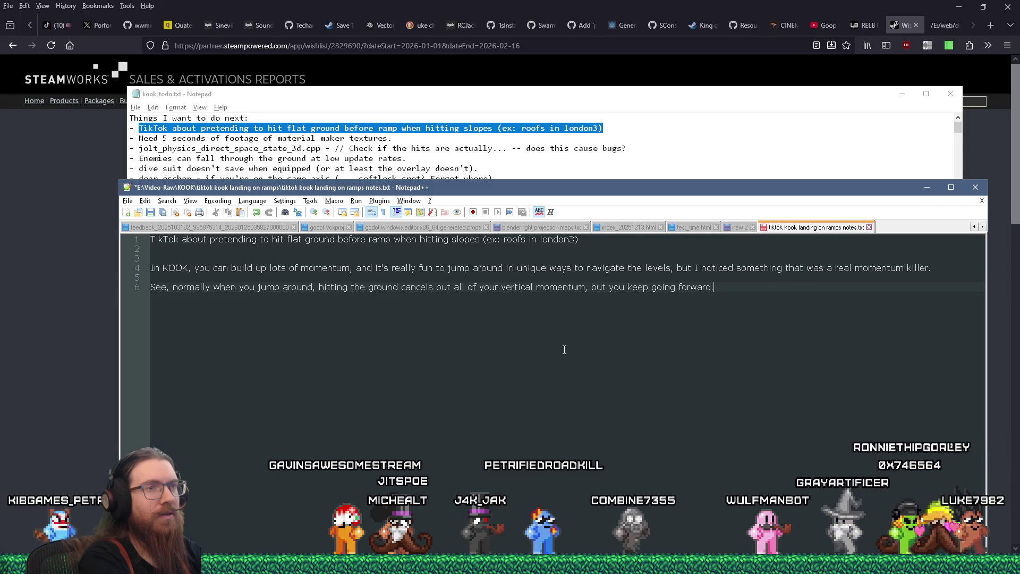
key(Return)
key(Return)
text(However, when you hit )
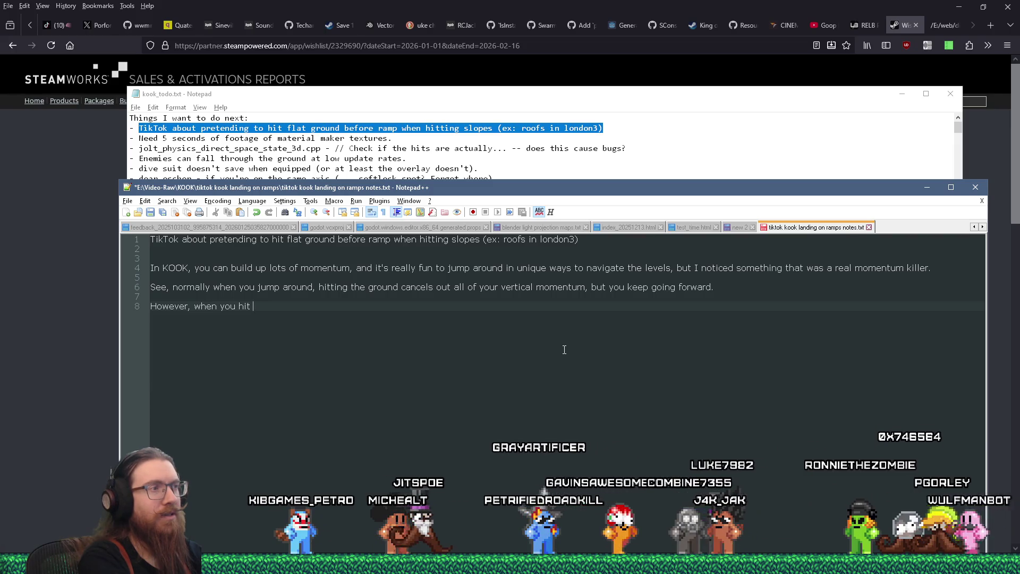
text(a)
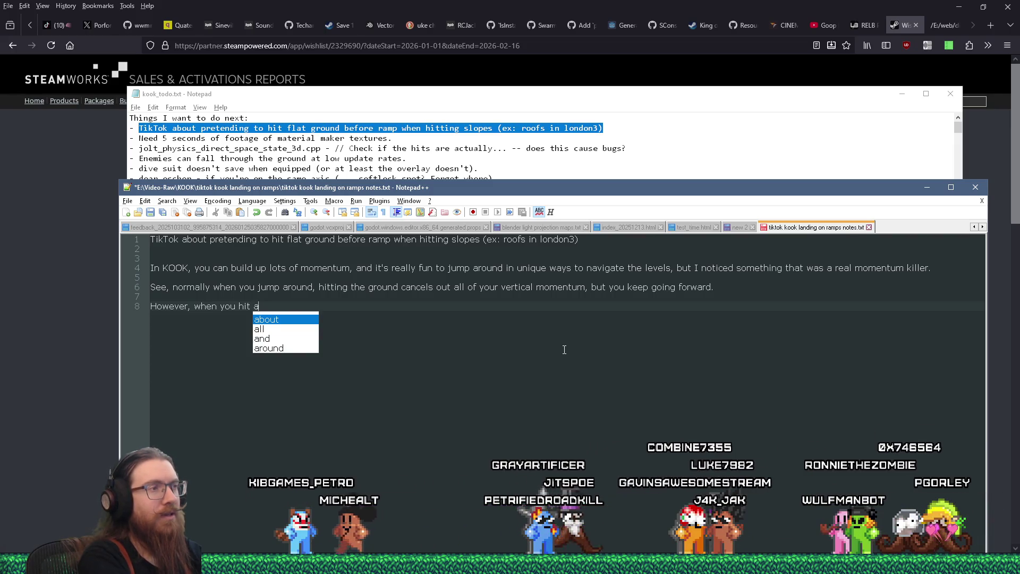
text( slope, )
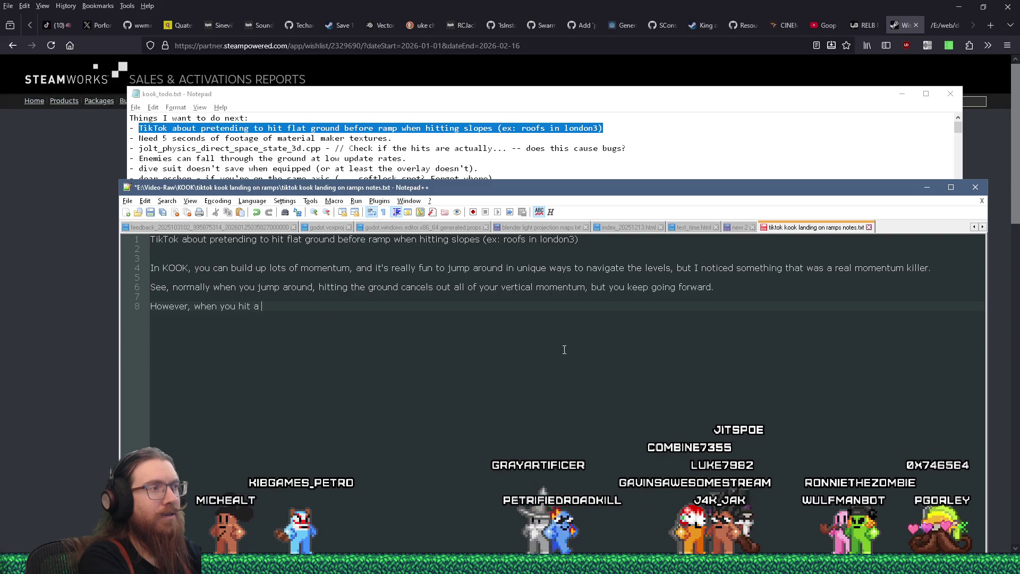
text(like )
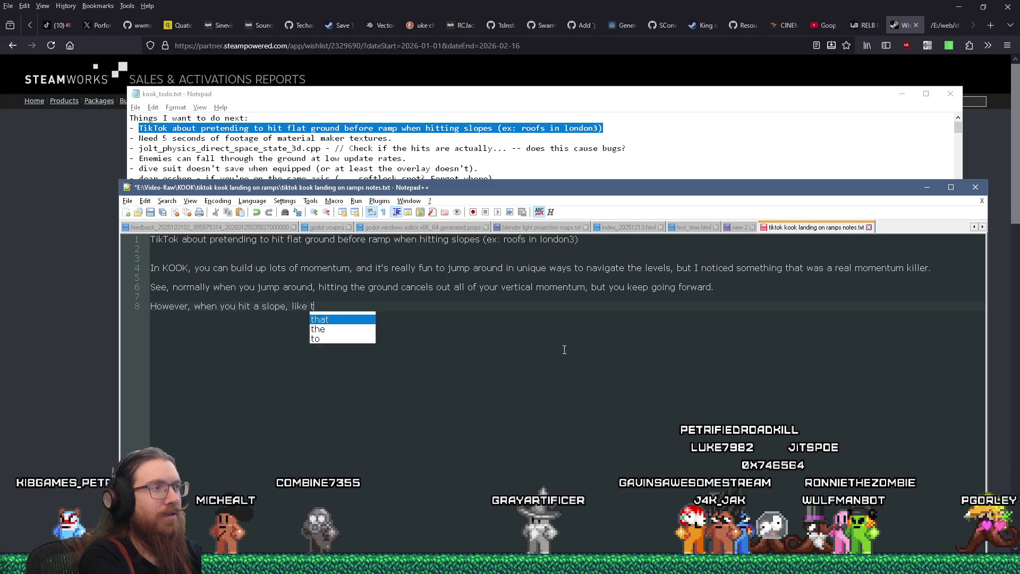
text(this roof here)
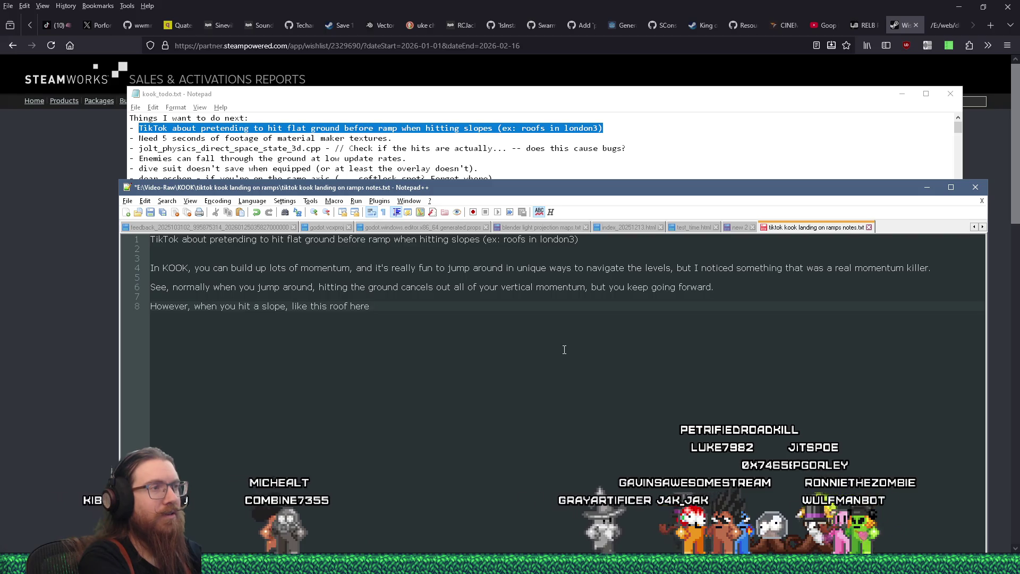
text(, if we cancel out)
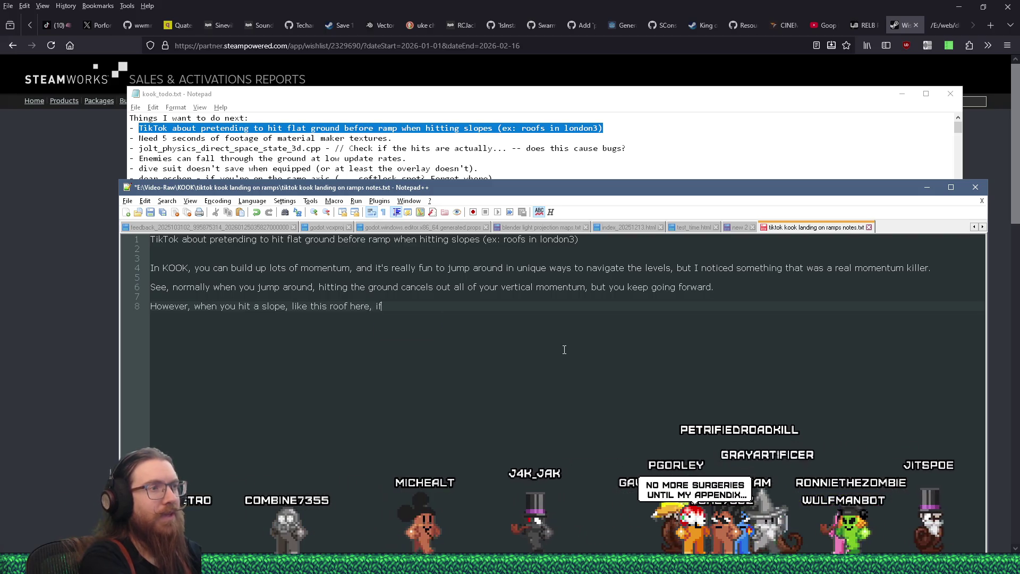
text( all the)
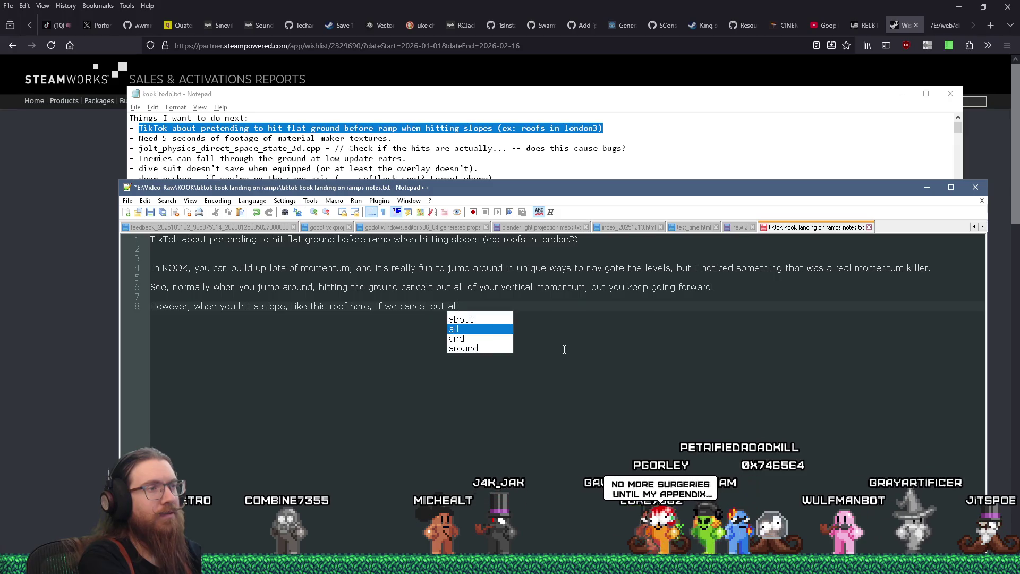
text( momentum m)
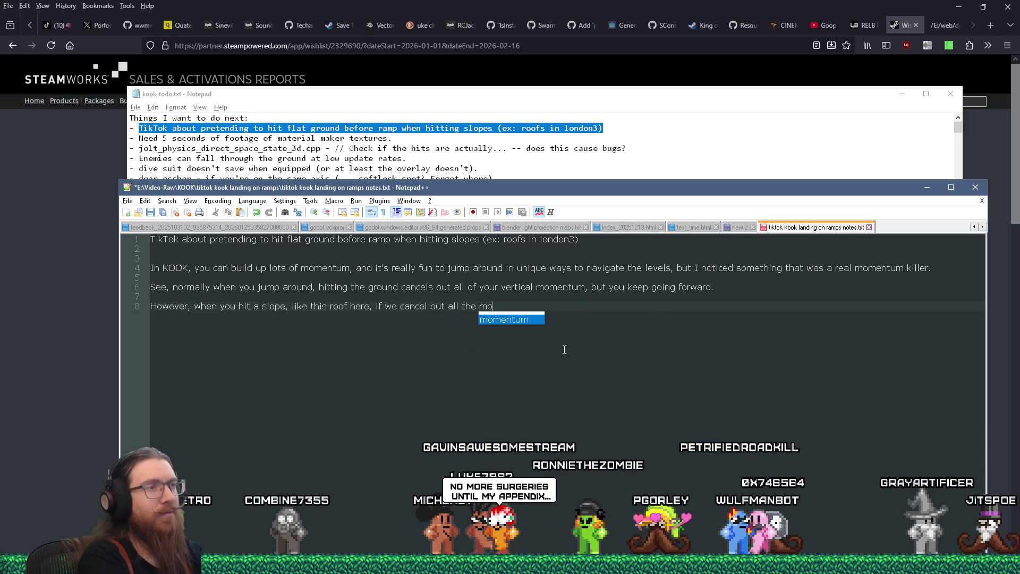
Extend line 8 with 'going toward the surface, that brings you to a dead stop, and while that may be realistic, it's'.
key(BackSpace)
text(going toward the)
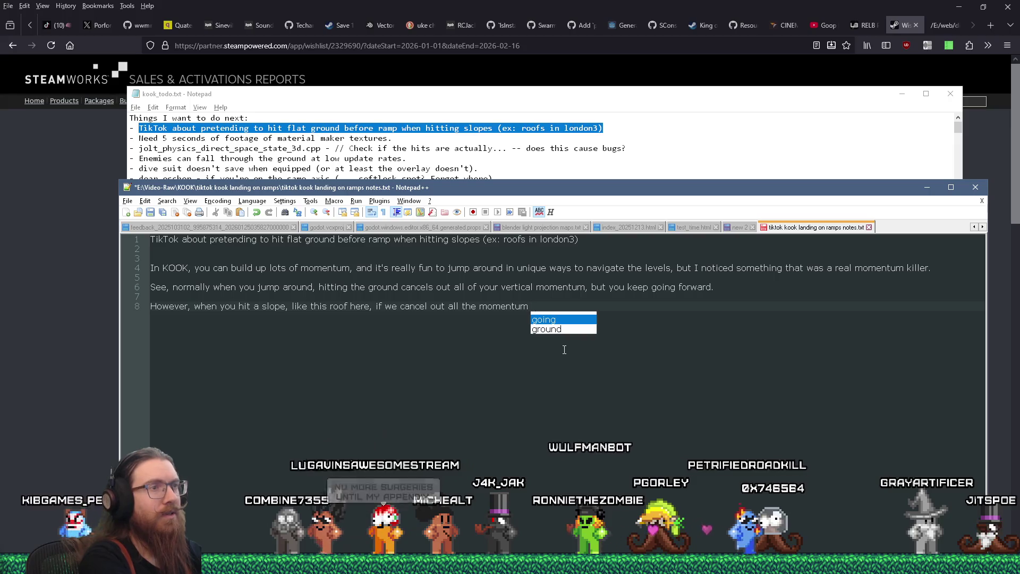
text( surf)
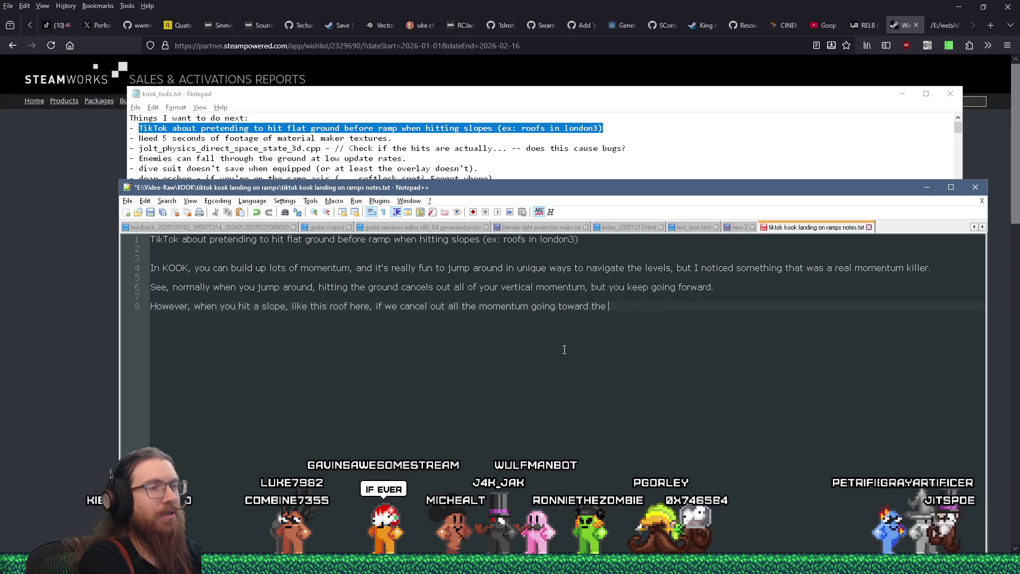
text(ace, tha)
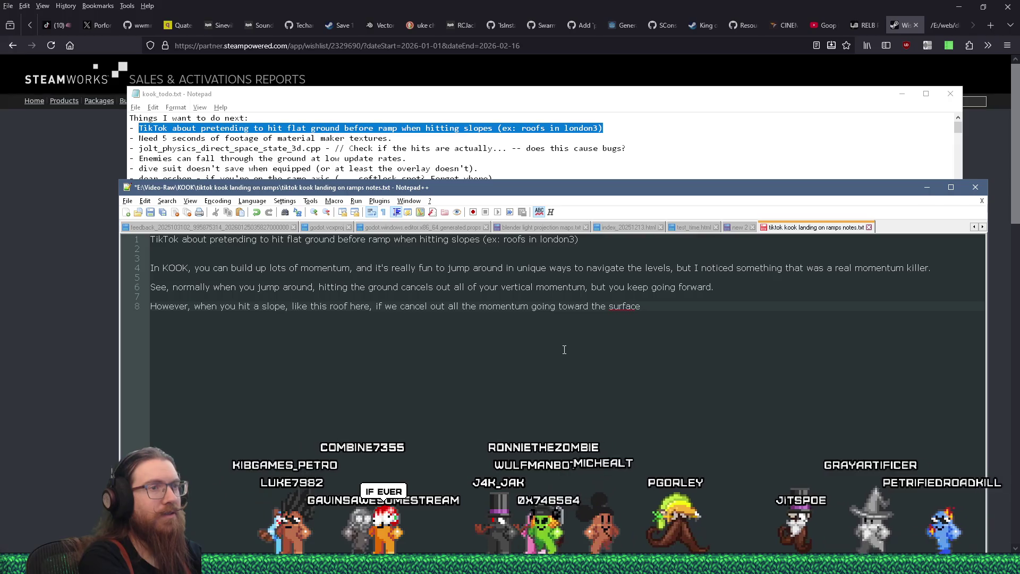
text(t brings you to )
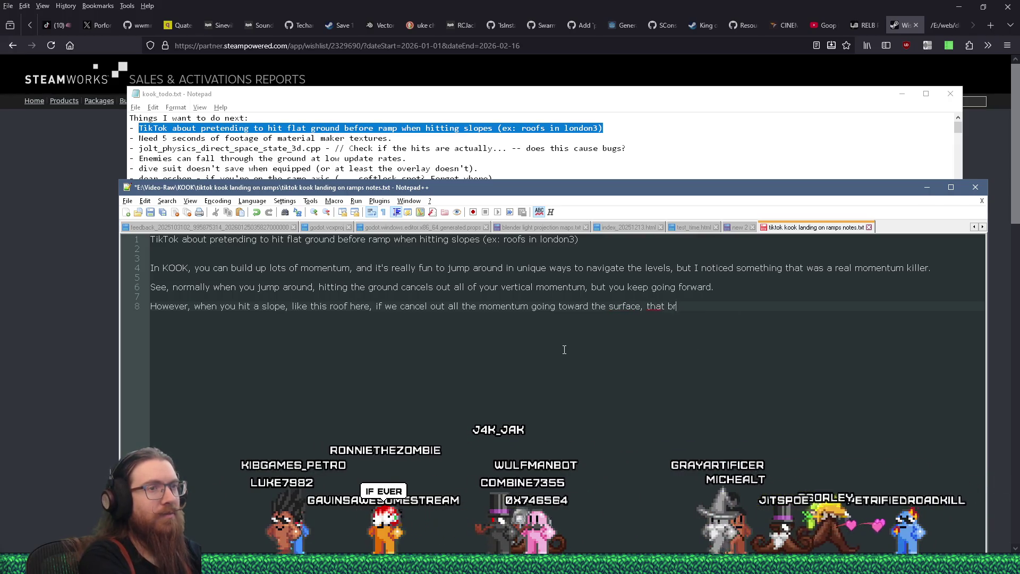
text(a dead stop)
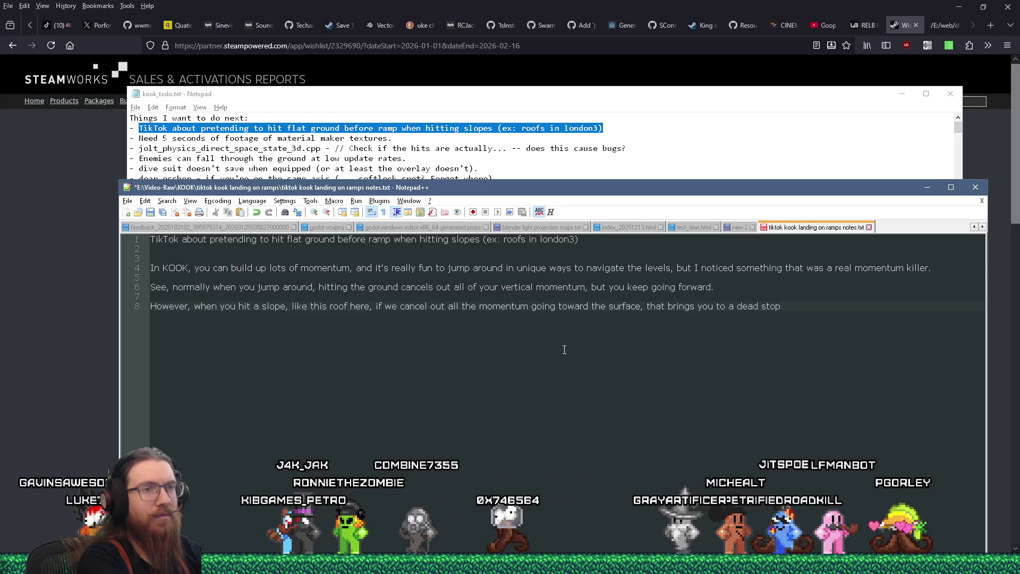
text(,)
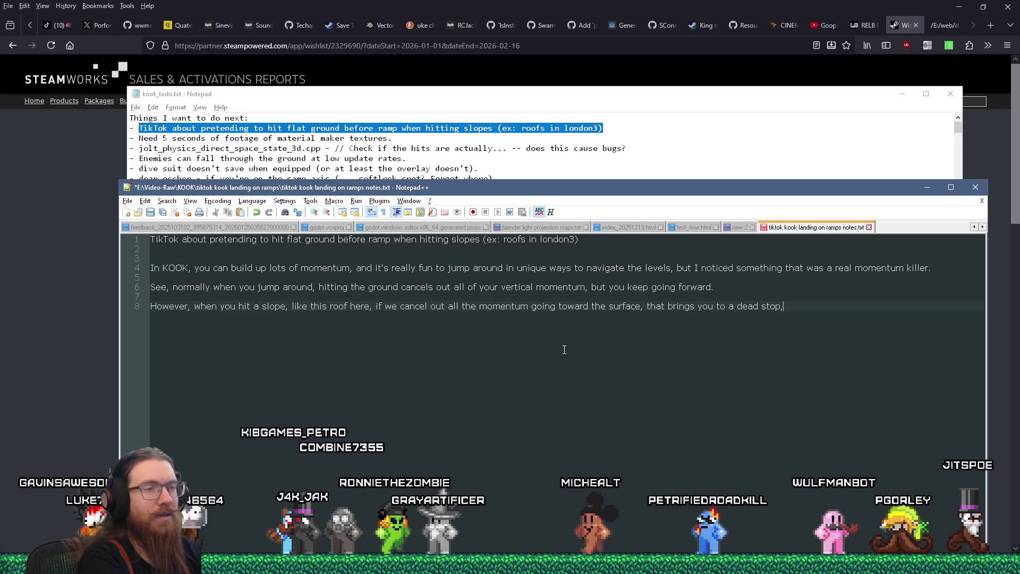
text( and while that may be erealist)
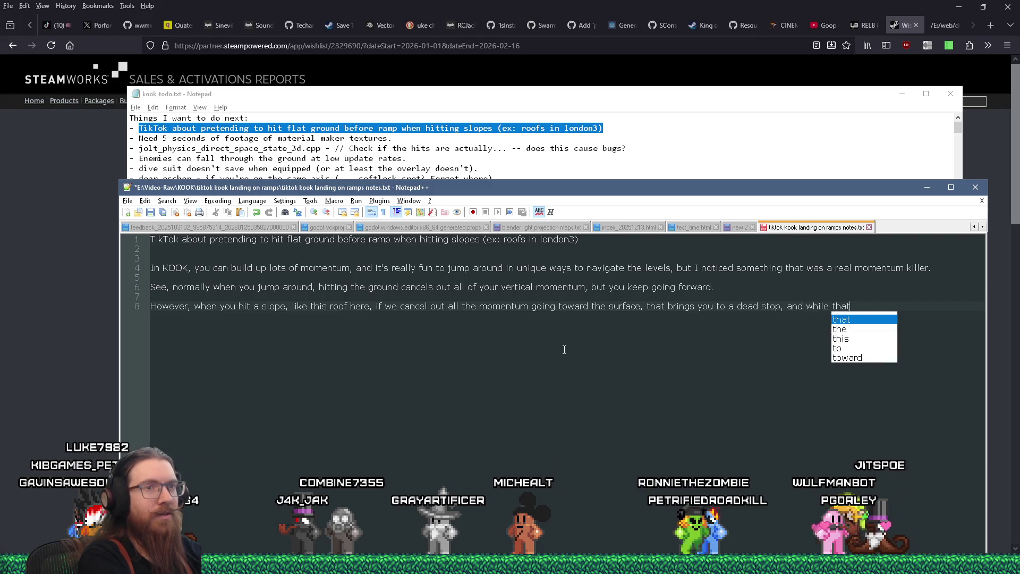
key(ctrl+BackSpace)
text(realistic, it's)
End line 8 with 'not fun!' and write line 10 about faking a ground hit to hop rooftop to rooftop.
text(n!)
key(Return)
key(Return)
text(So I made a special function that effectively fake)
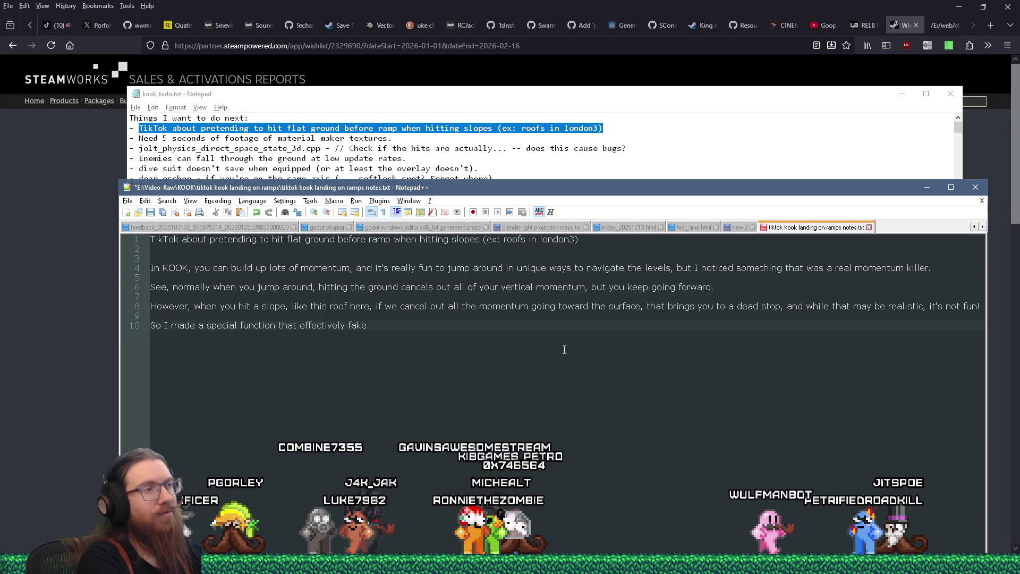
text(s hittin)
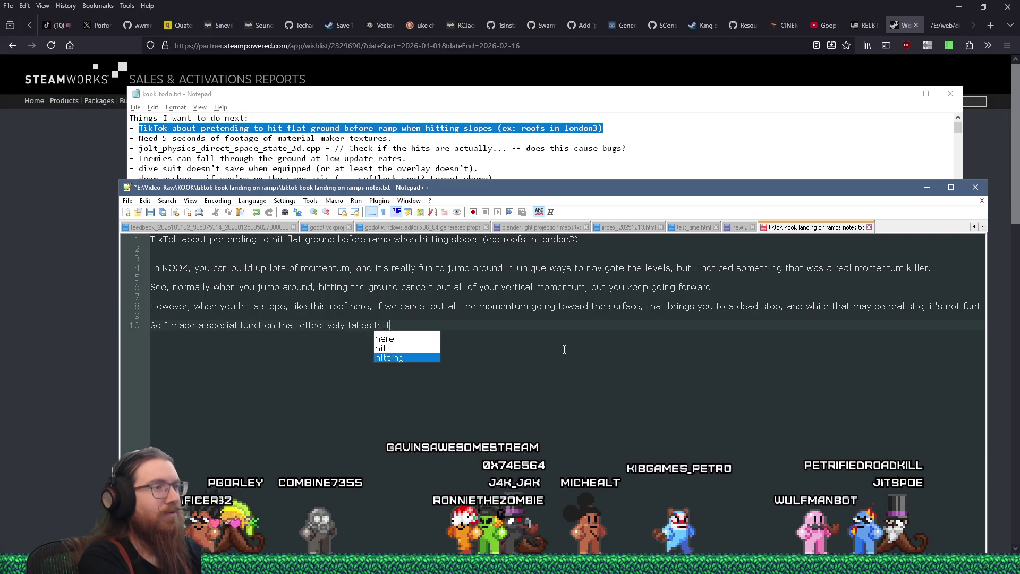
text(g the ground )
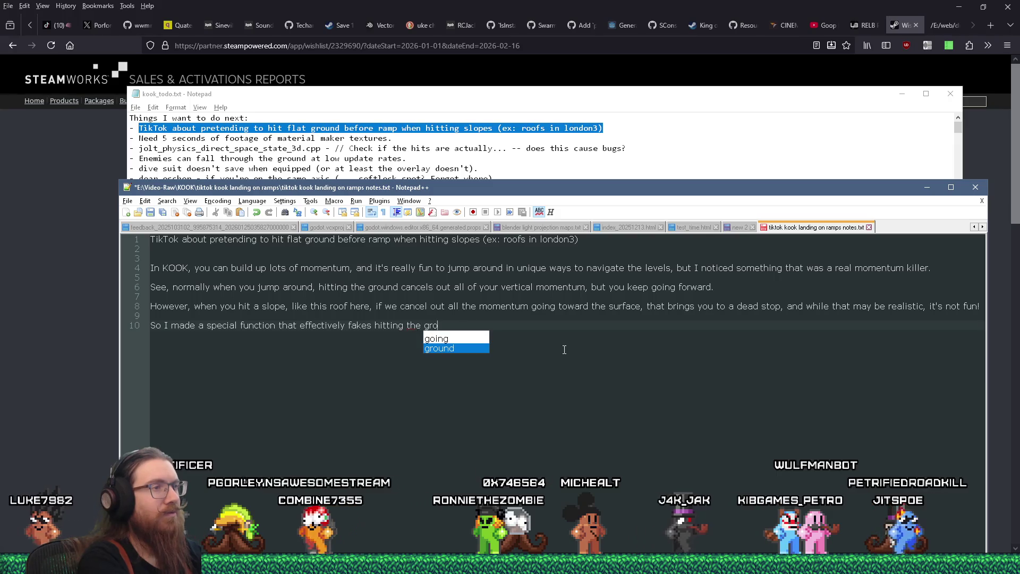
text(first)
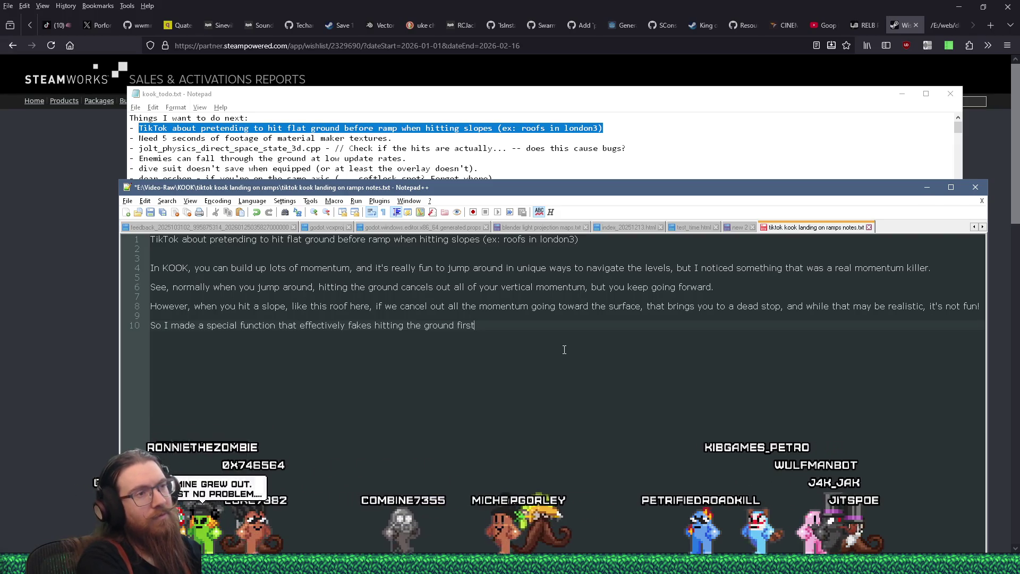
text(so we mal)
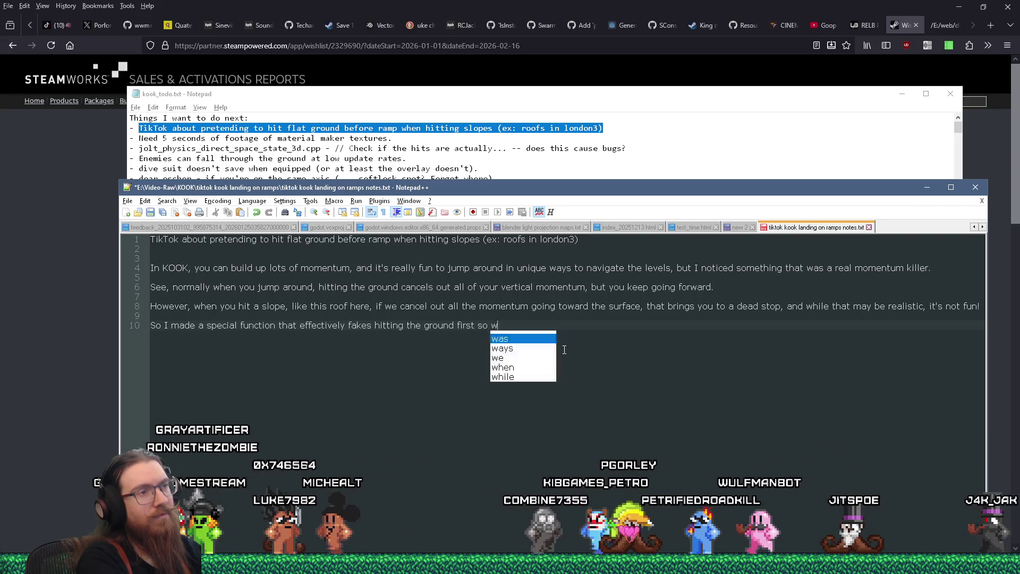
text(ntain our forward)
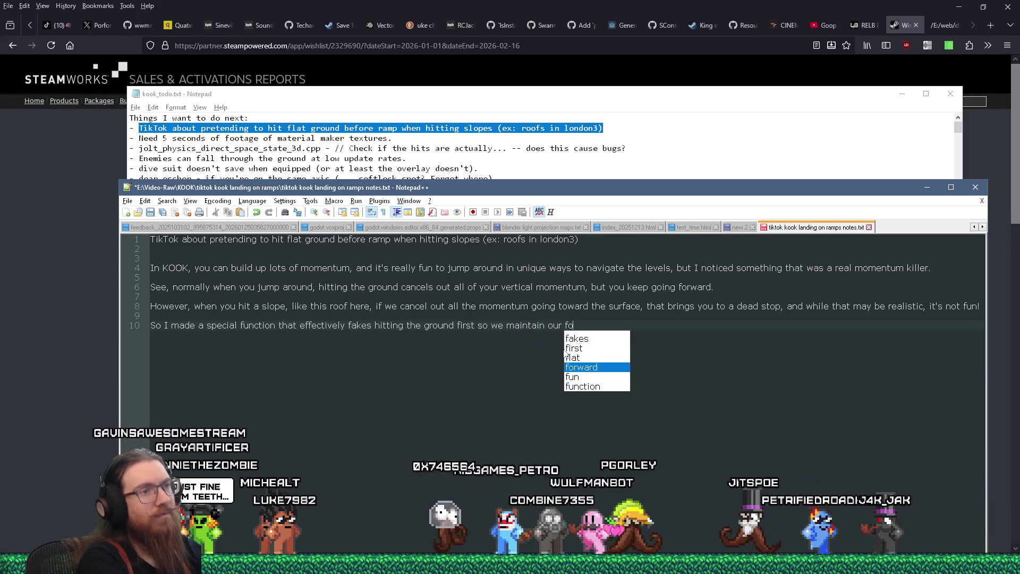
text( momentum going into a slope)
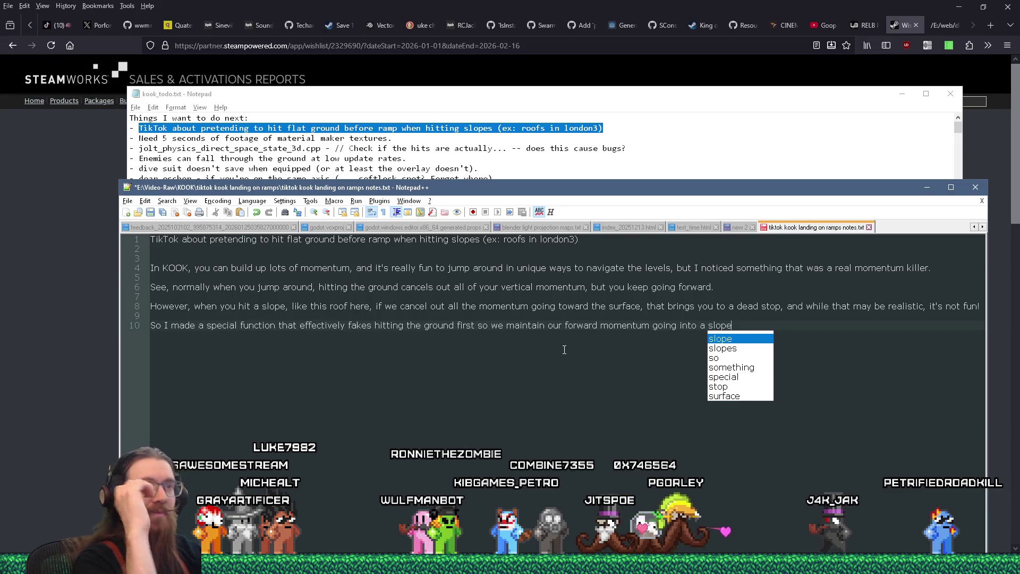
text(, and now you )
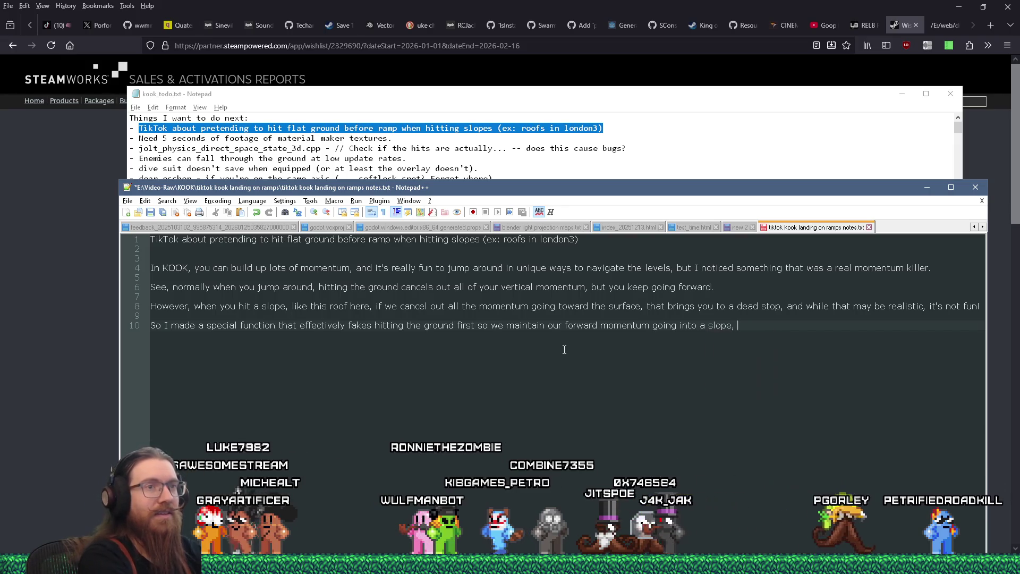
text(can fli)
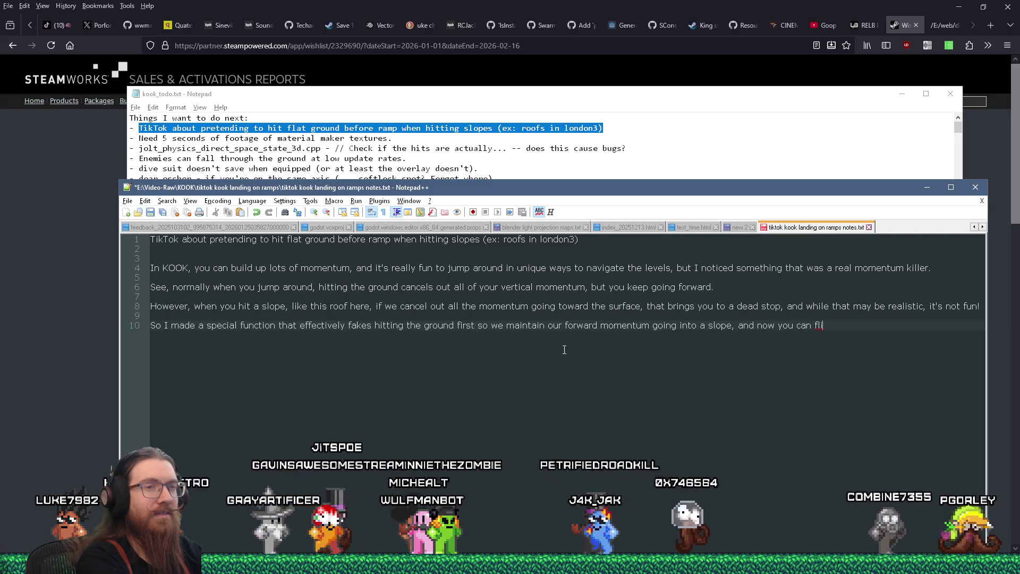
key(BackSpace)
key(BackSpace)
key(BackSpace)
text(hop around from ro)
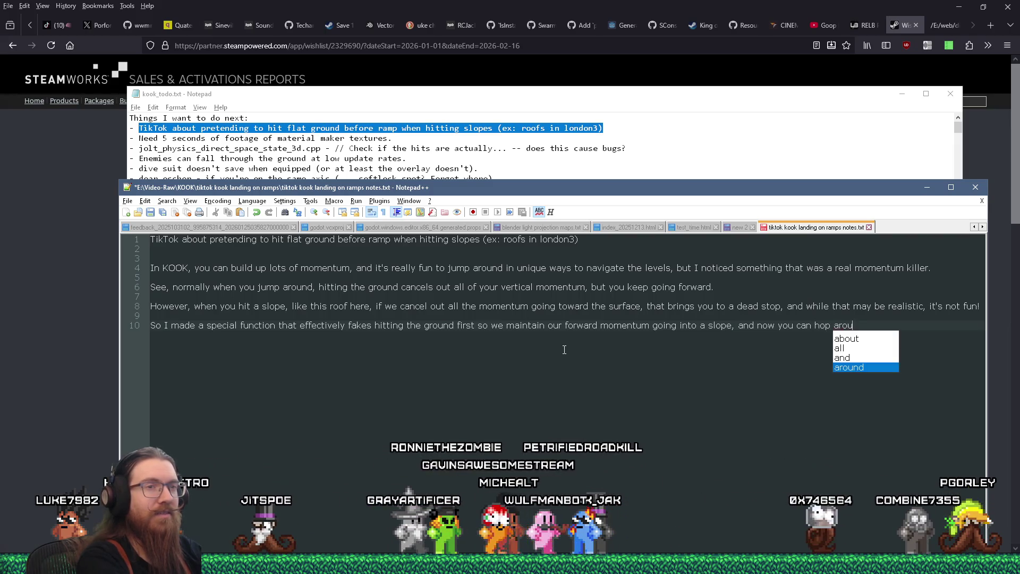
text(oftop)
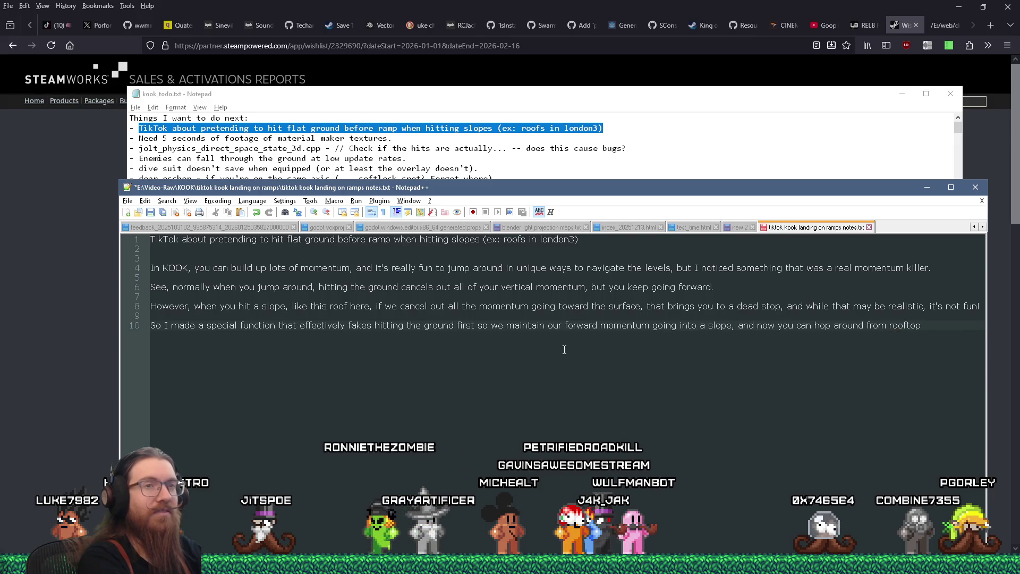
text( to rooftop)
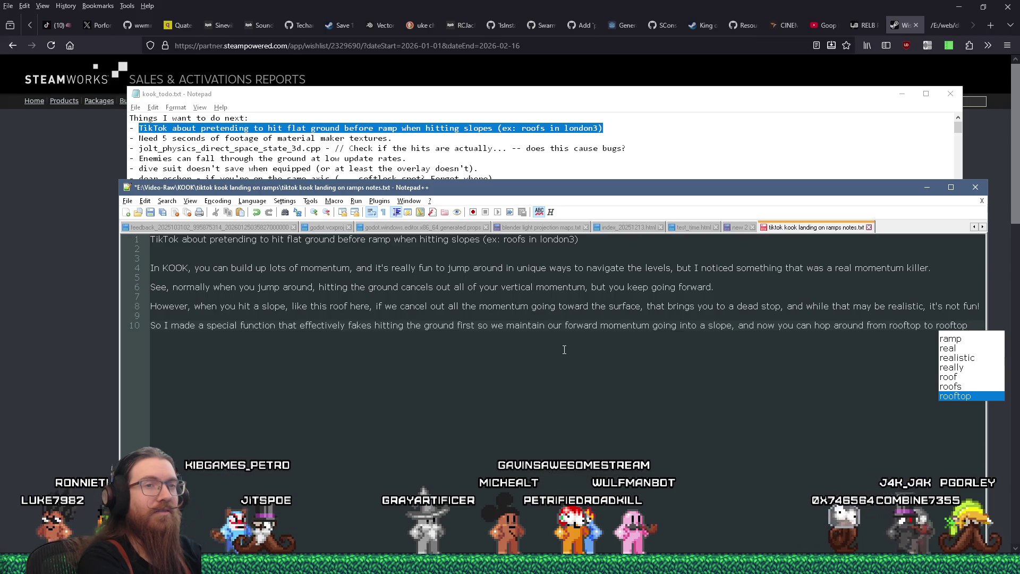
text( without slowing down.)
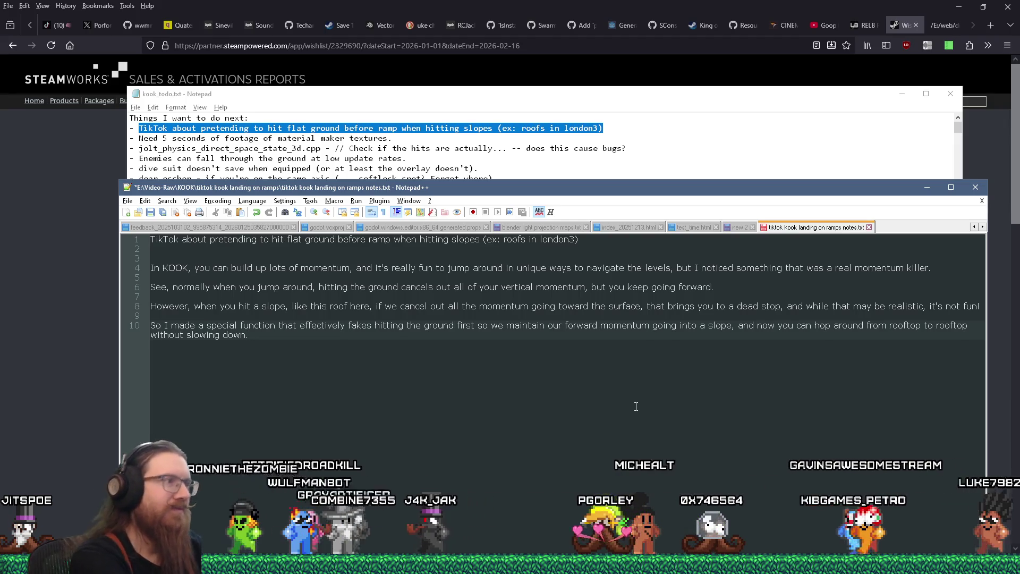
Add the closing line 'Be sure to wishlist KOOK on Steam if you think this looks fun!'.
key(Return)
key(Return)
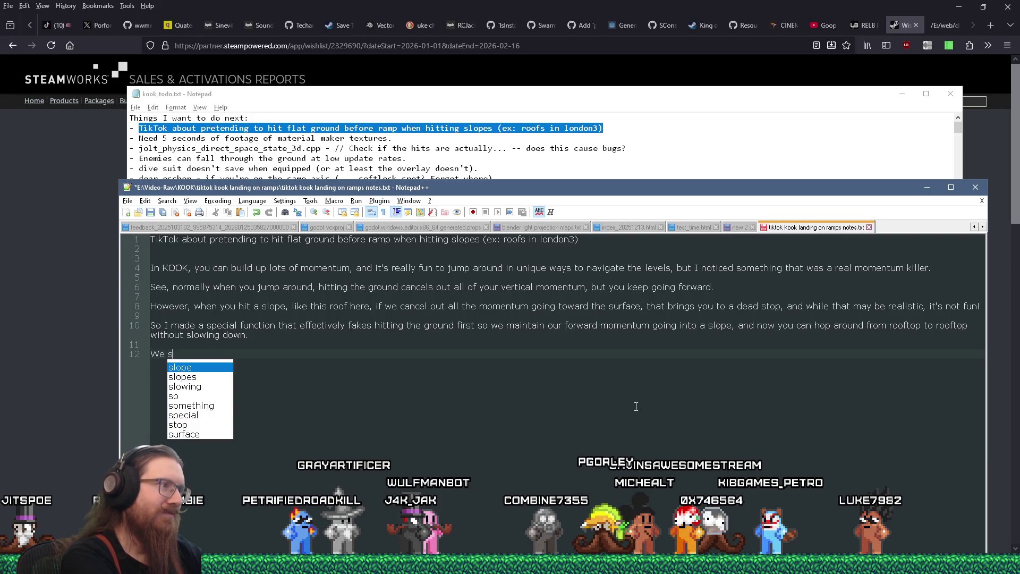
text(Be sure to wishlist KOOK)
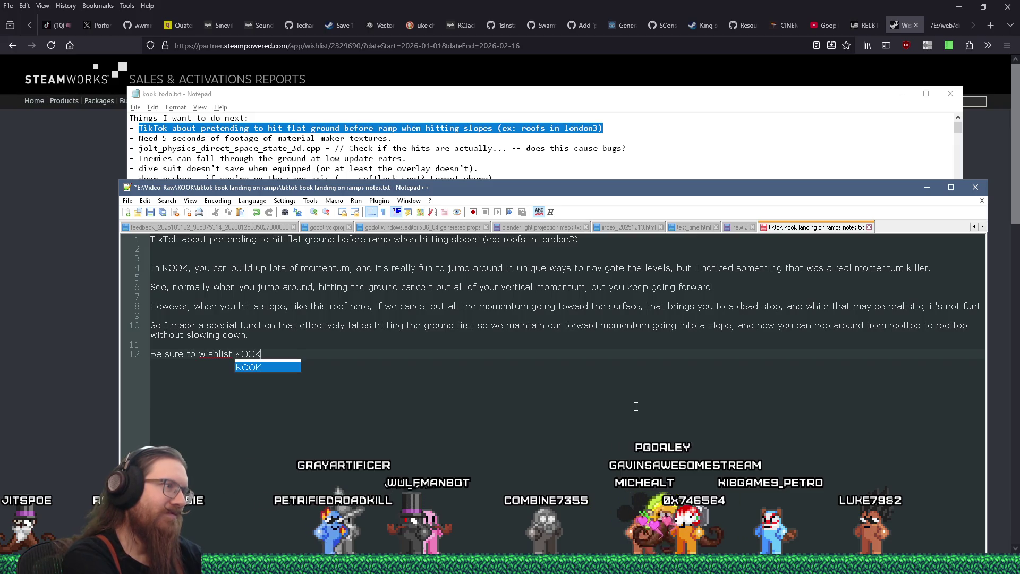
text(on Stea)
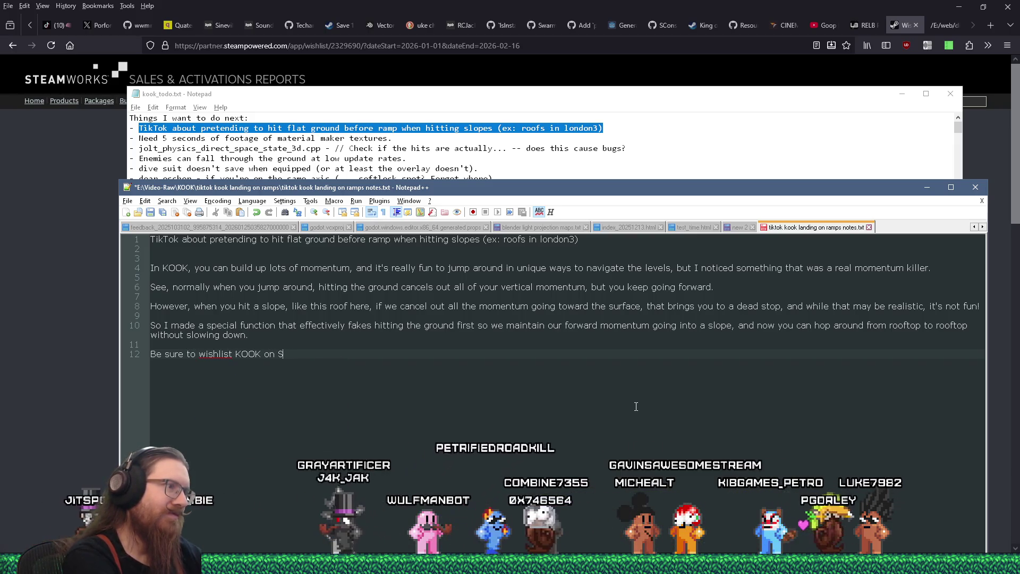
text(m if you think this looks fun!)
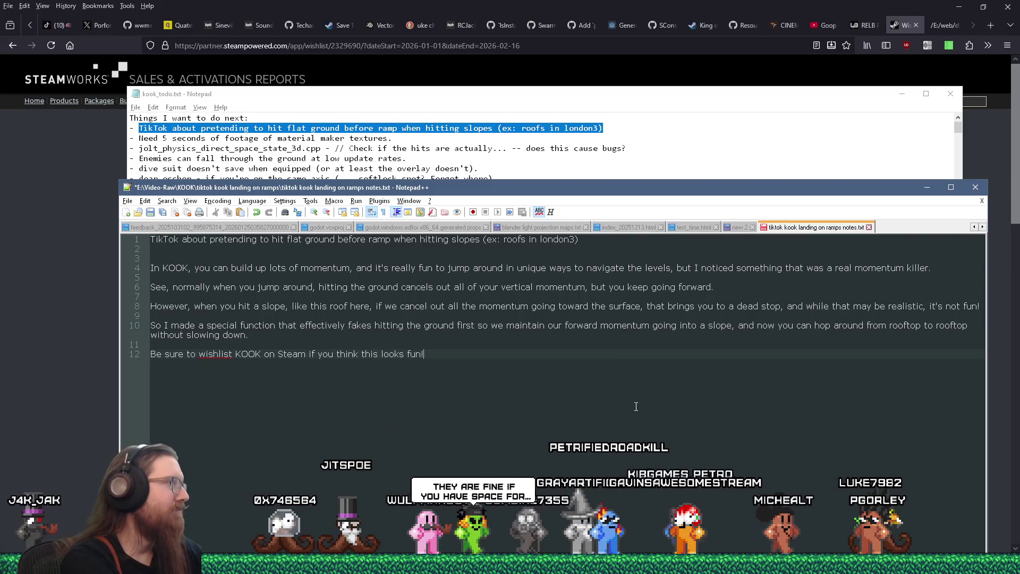
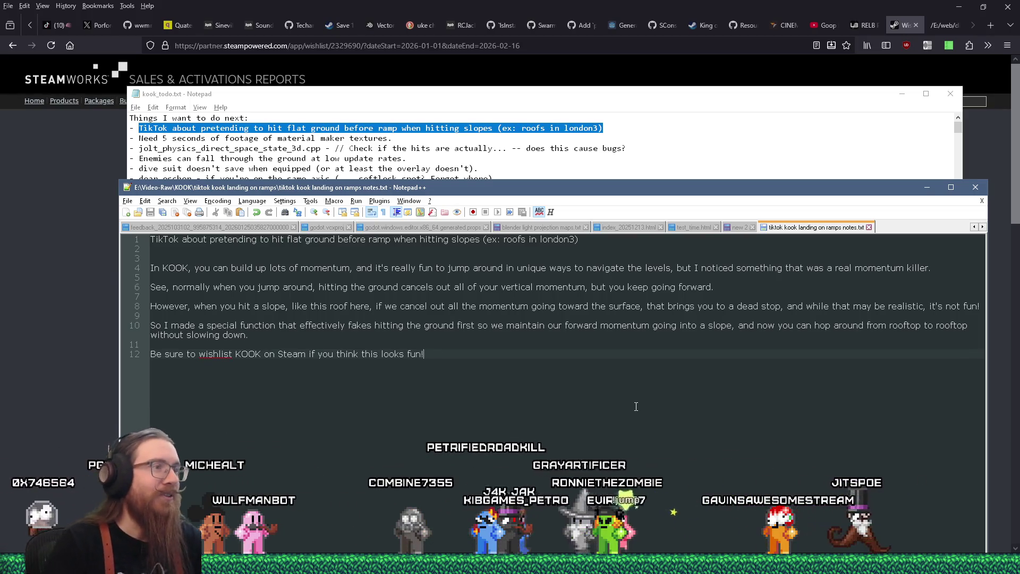
Add a '-----' divider line under the TikTok title in the ramp-landing notes, save, and bring up Wavosaur.
mouse_move(513, 191)
mouse_down()
mouse_move(376, 135)
mouse_move(507, 130)
mouse_up()
key(alt+f)
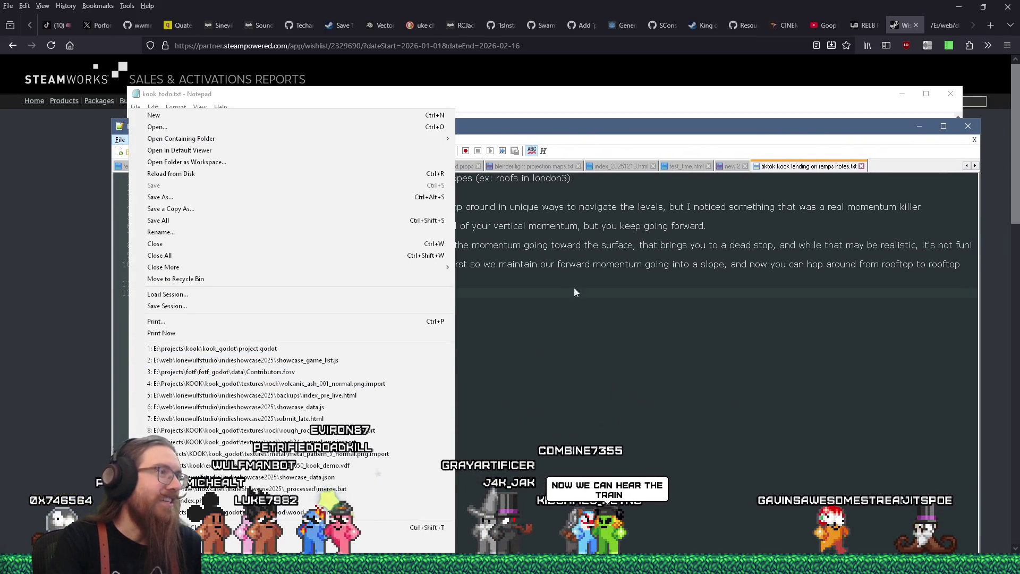
key(Escape)
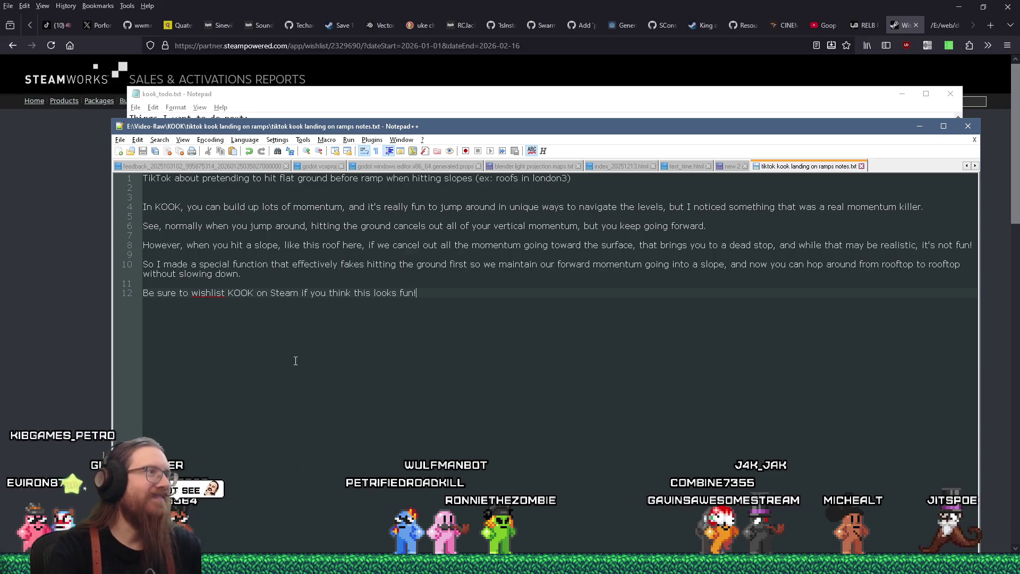
mouse_move(351, 131)
mouse_down()
mouse_move(313, 120)
mouse_move(305, 89)
mouse_up()
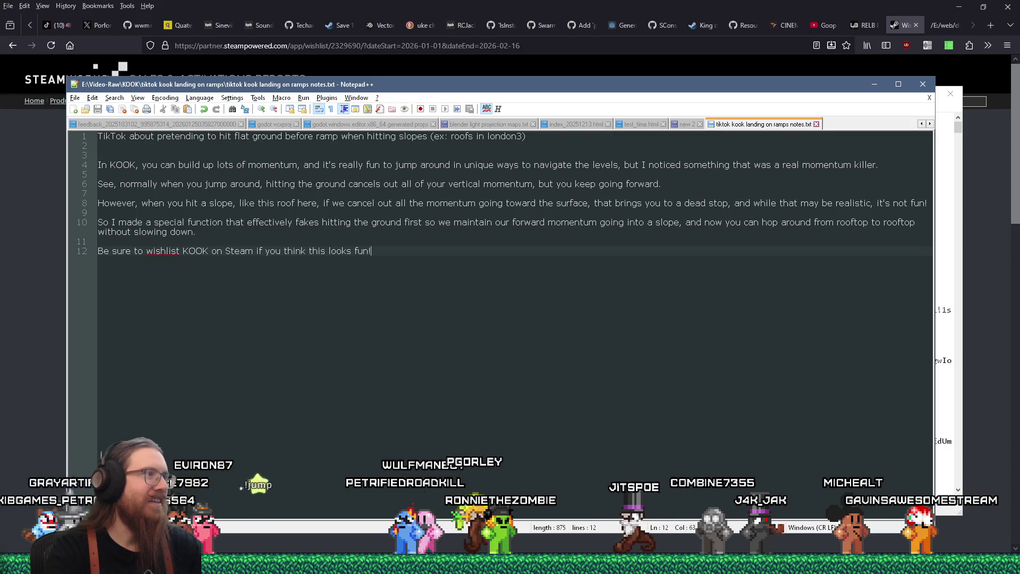
key(Up)
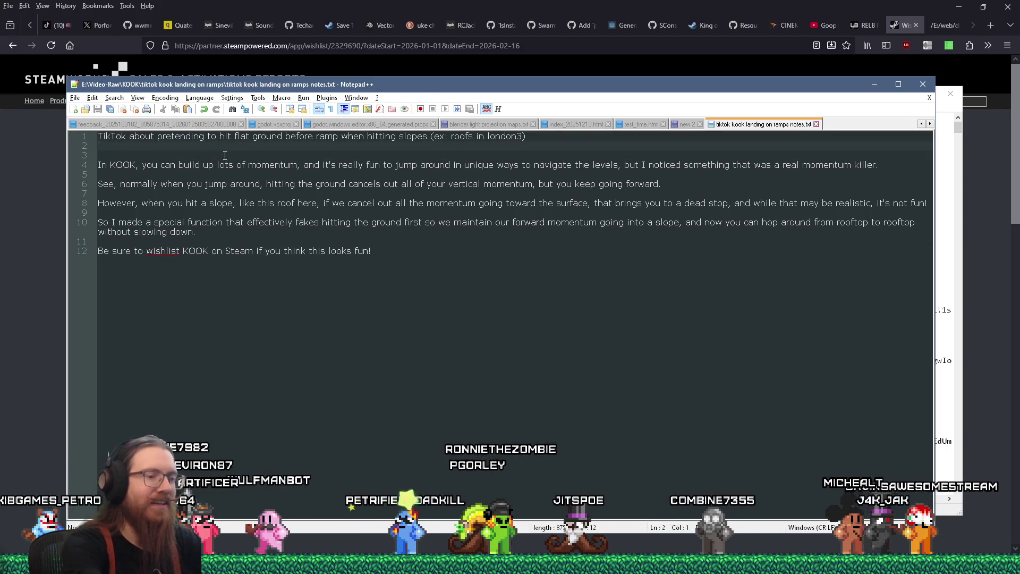
text(-----)
key(ctrl+s)
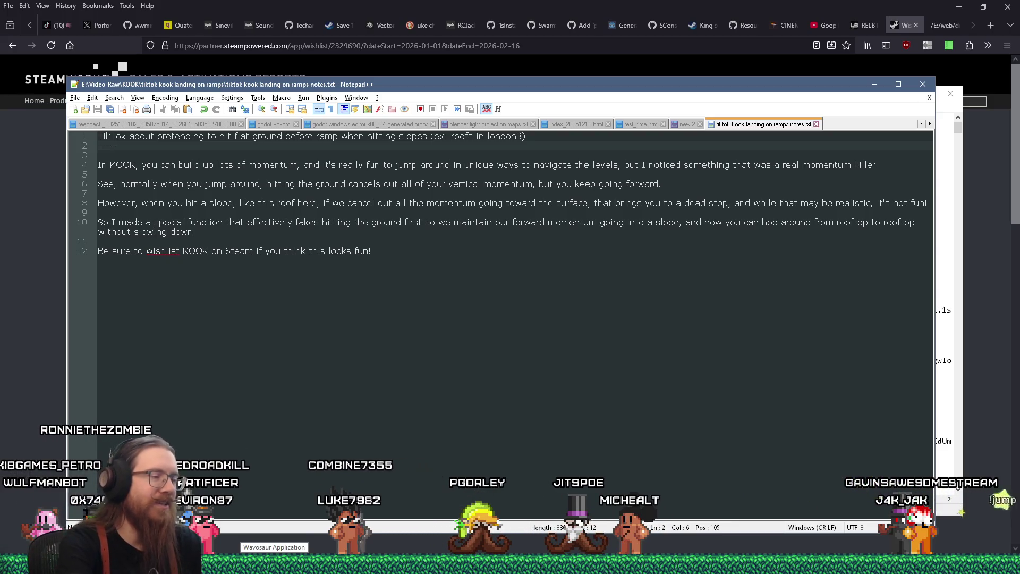
click(274, 565)
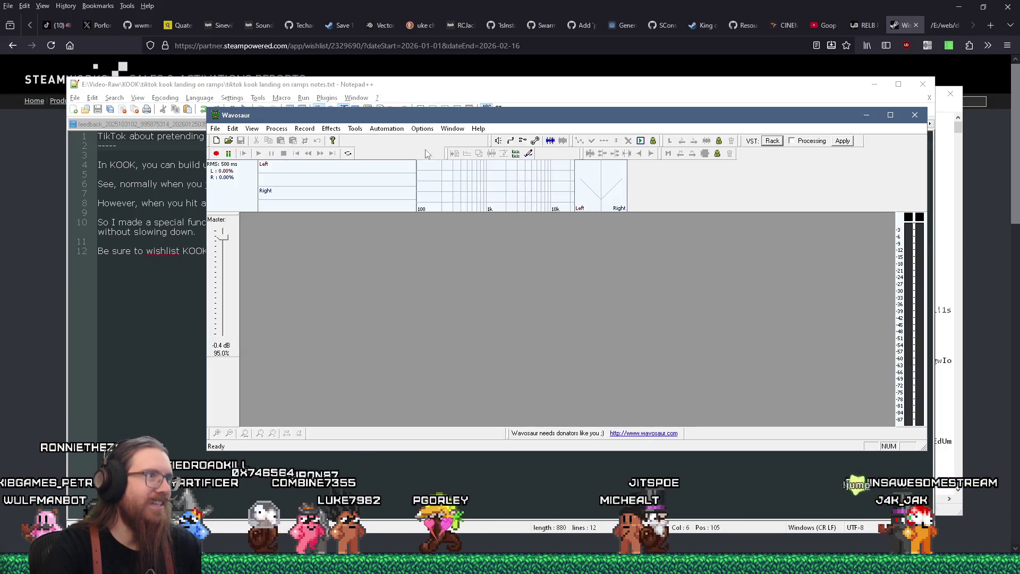
Enlarge the Wavosaur window and record the voiceover take.
mouse_move(454, 118)
mouse_down()
mouse_move(434, 219)
mouse_move(427, 163)
mouse_up()
drag(895, 493, 884, 526)
mouse_move(563, 168)
mouse_down()
mouse_move(546, 202)
mouse_move(517, 192)
mouse_up()
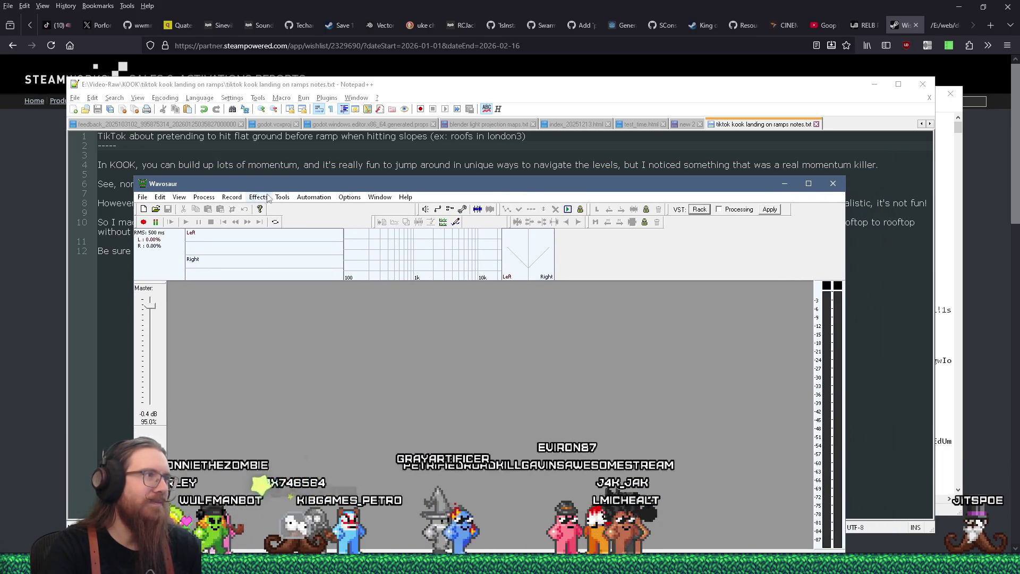
key(r)
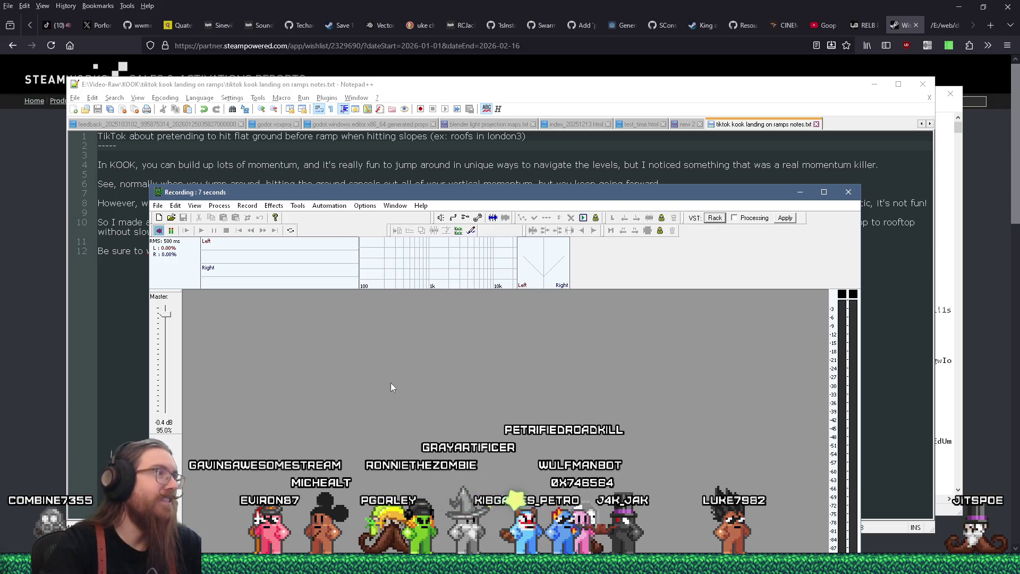
click(159, 231)
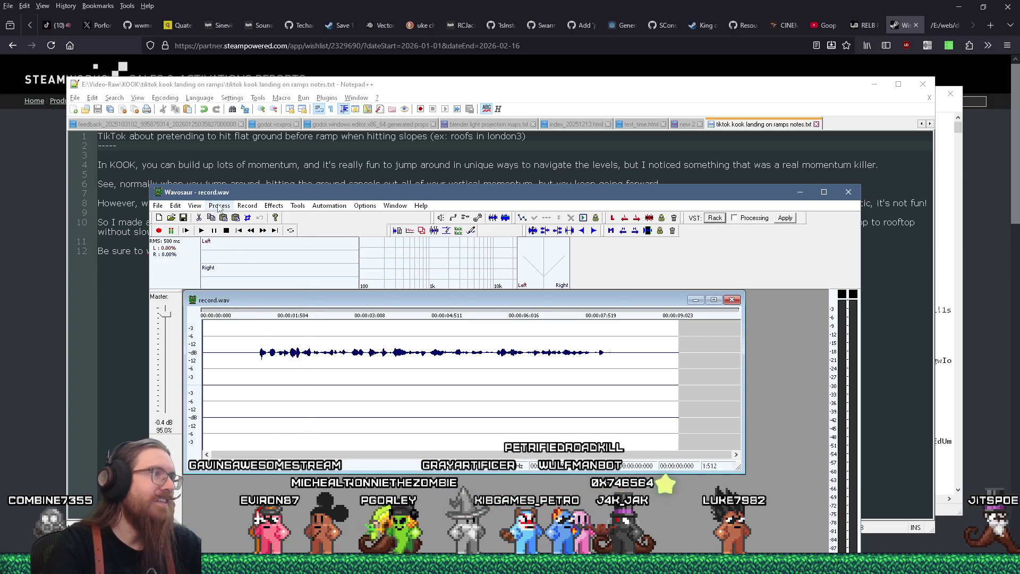
Convert the recording to mono and boost its volume by 6.
click(220, 205)
mouse_move(255, 250)
click(335, 280)
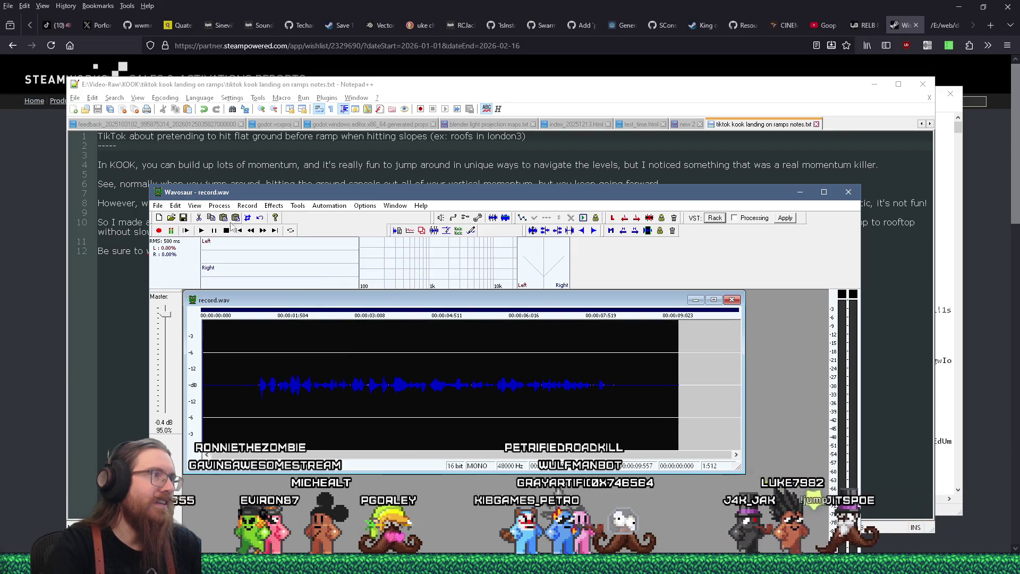
click(219, 206)
mouse_move(254, 396)
click(330, 401)
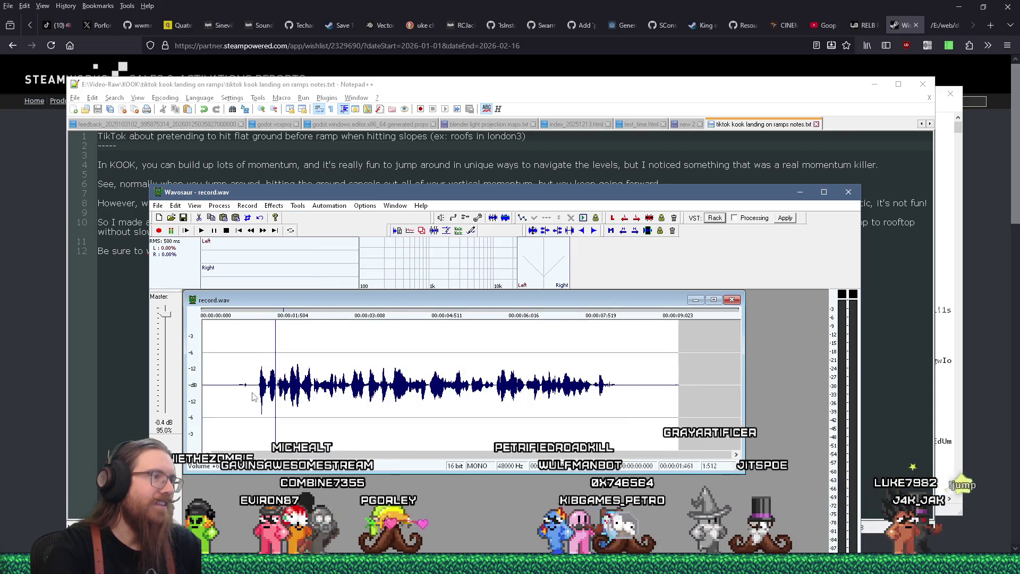
Delete the leading silence and the silent tail of the recording.
drag(254, 396, 203, 396)
key(Delete)
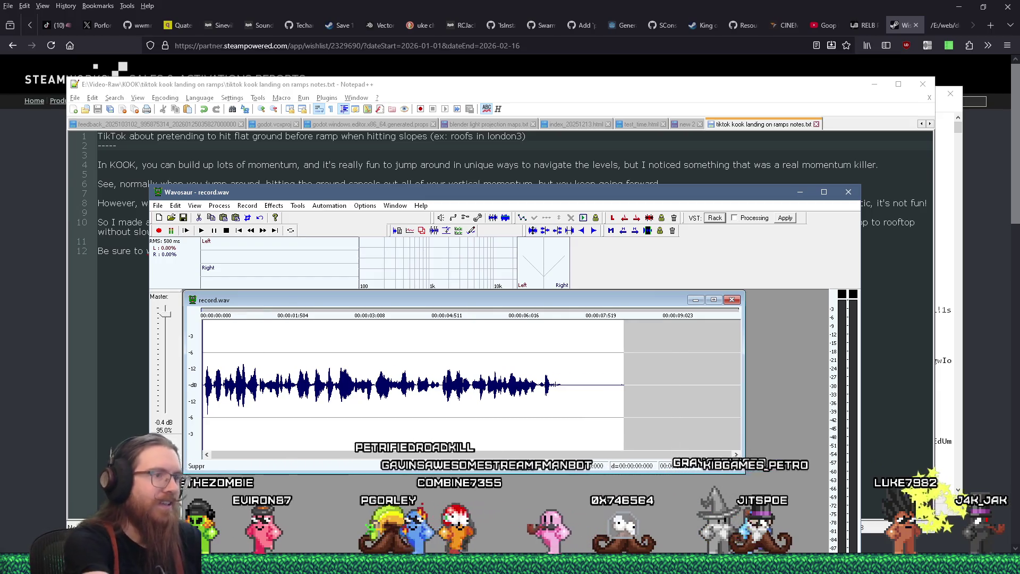
scroll(262, 374, up, 3)
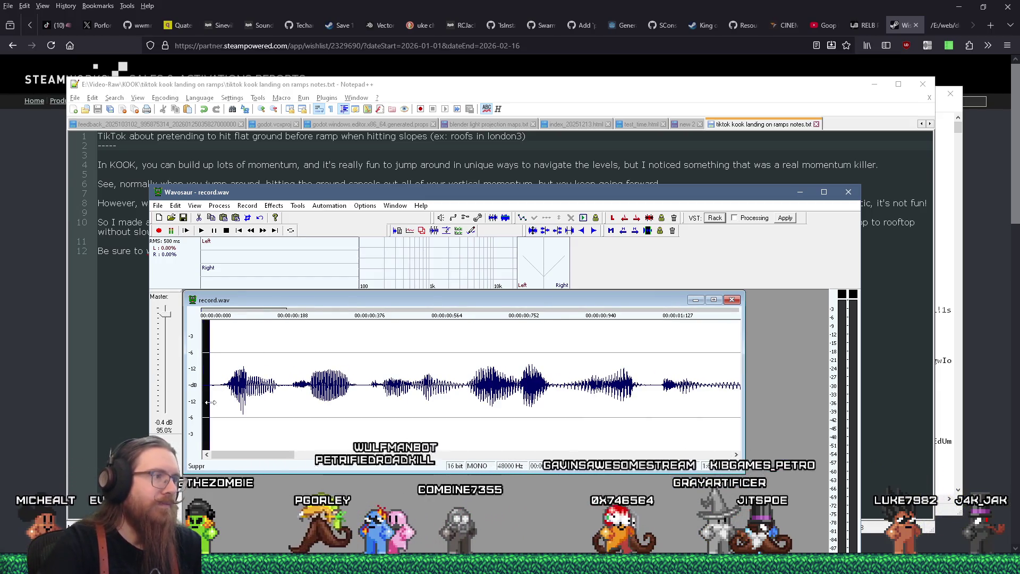
scroll(502, 347, down, 3)
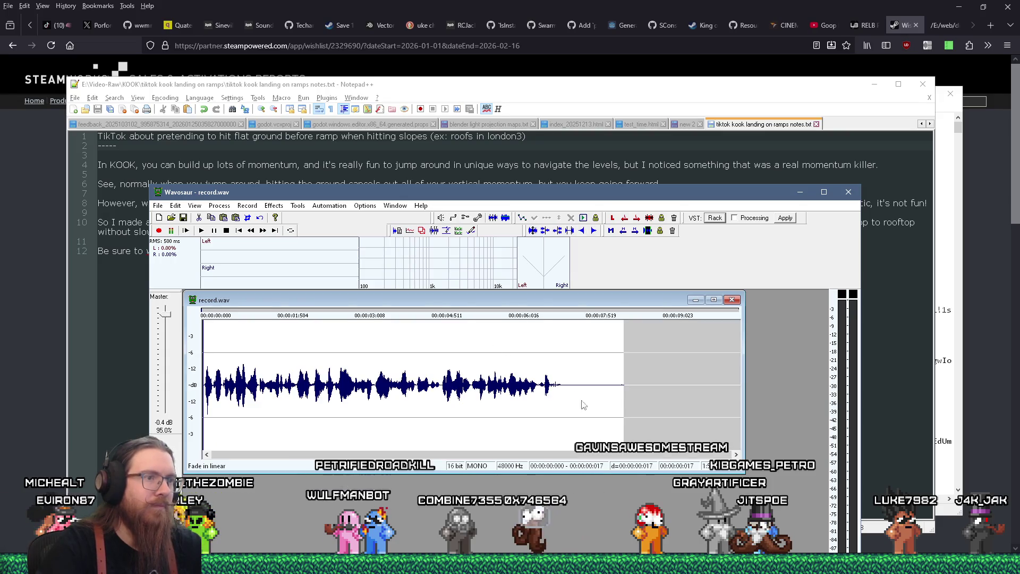
drag(571, 394, 804, 393)
key(Delete)
scroll(599, 410, up, 2)
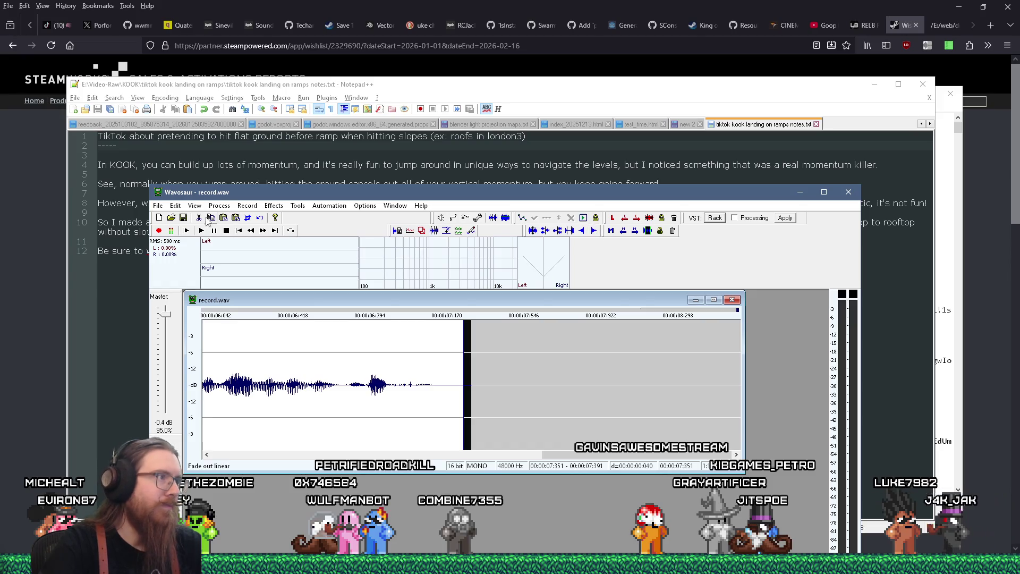
Save the take as momentum killer.wav in the KOOK 'tiktok kook landing on ramps' folder, then launch VEGAS Pro 22.
key(ctrl+s)
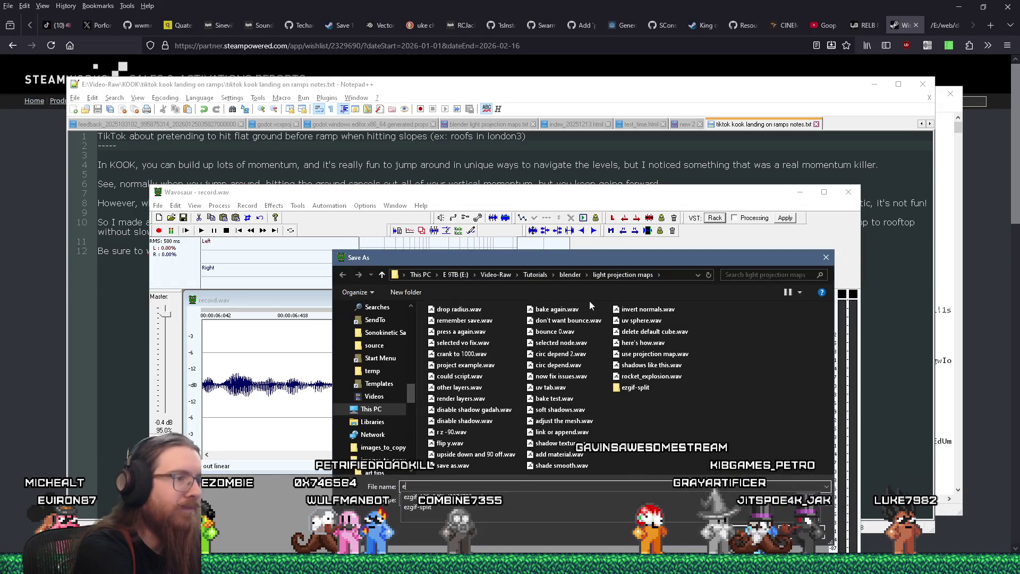
text(:\videos-twitch\)
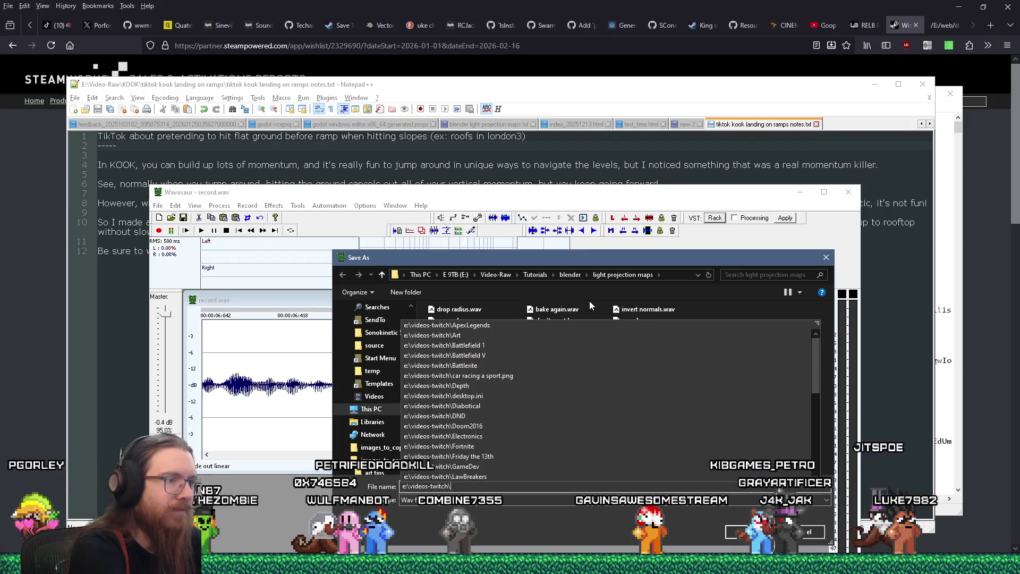
key(BackSpace)
key(BackSpace)
key(BackSpace)
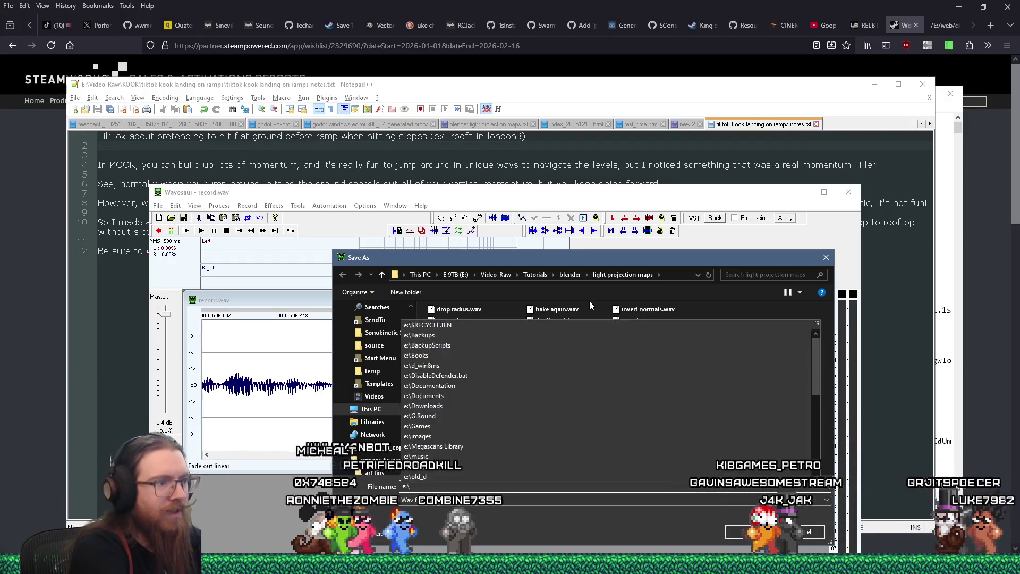
text(video-raw\kook)
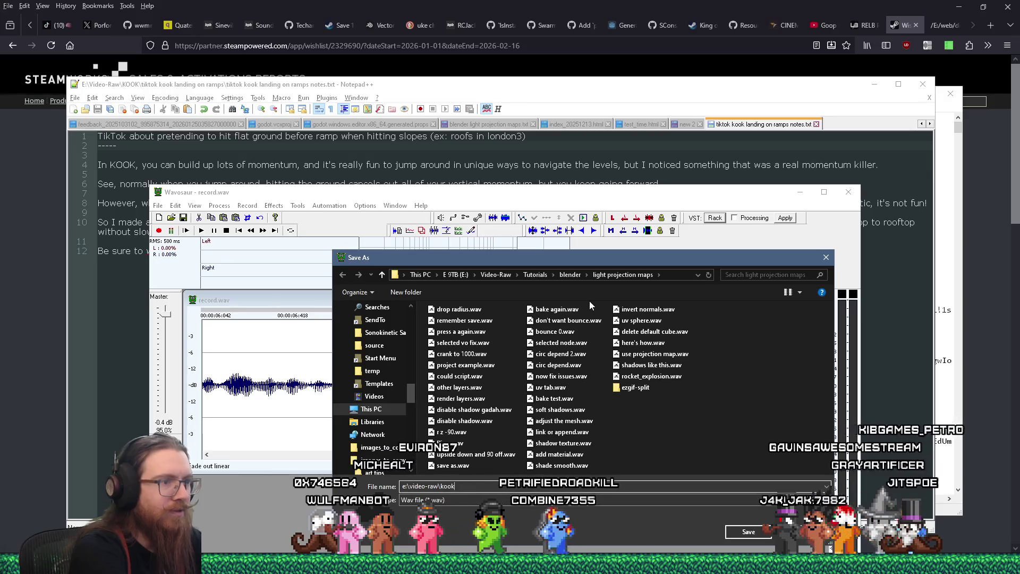
key(Return)
double_click(496, 312)
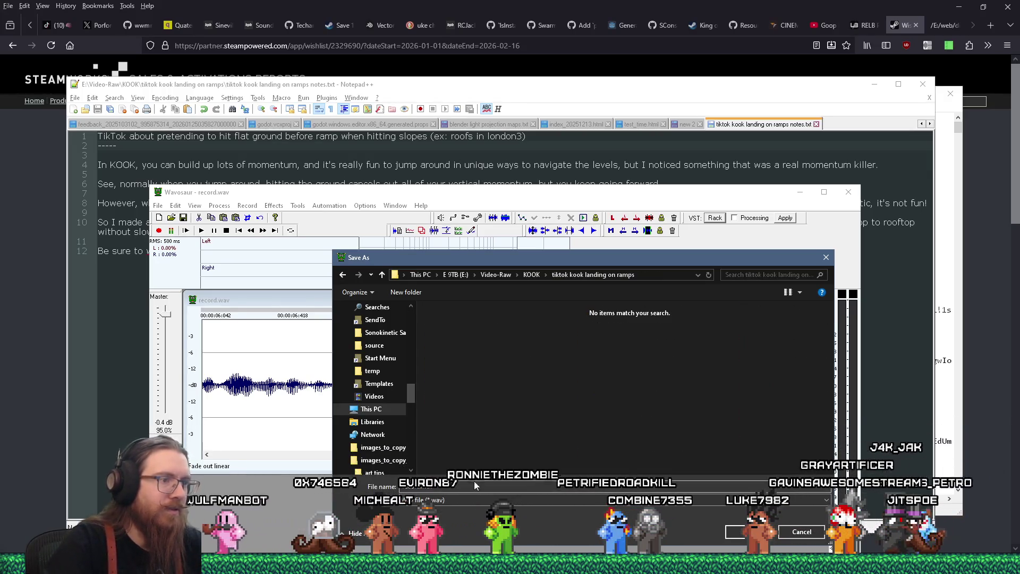
click(477, 481)
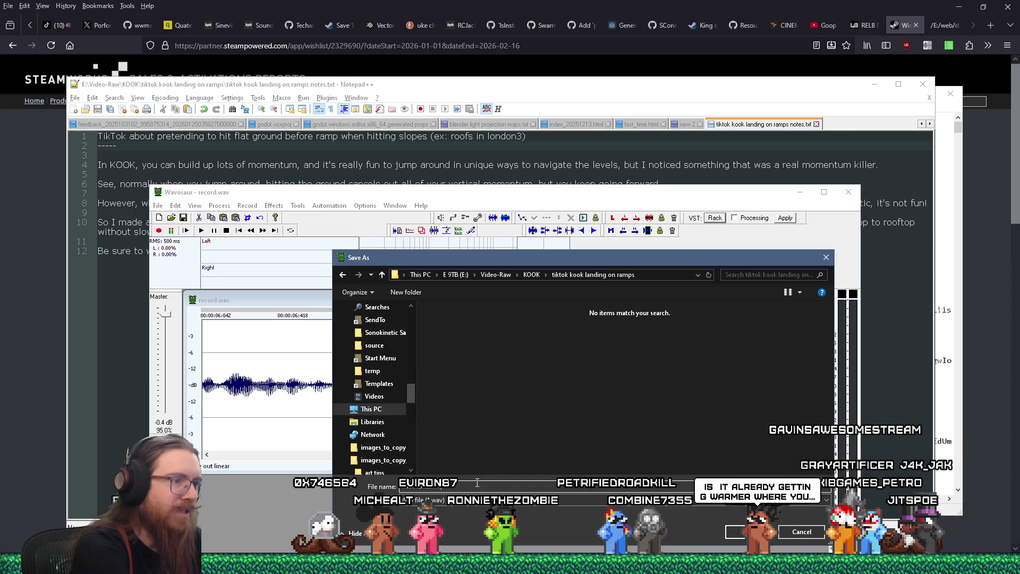
key(Return)
key(super)
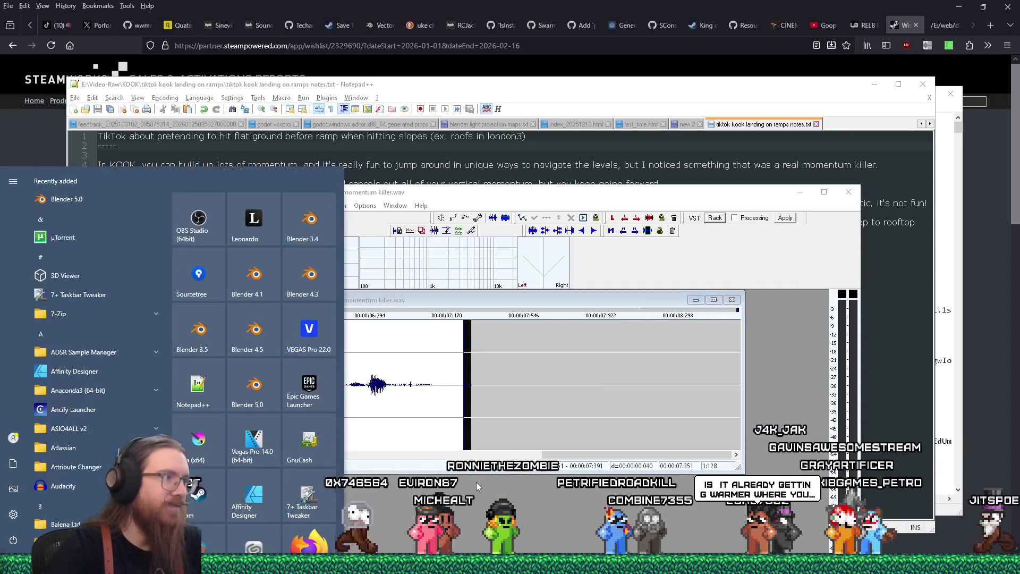
click(294, 340)
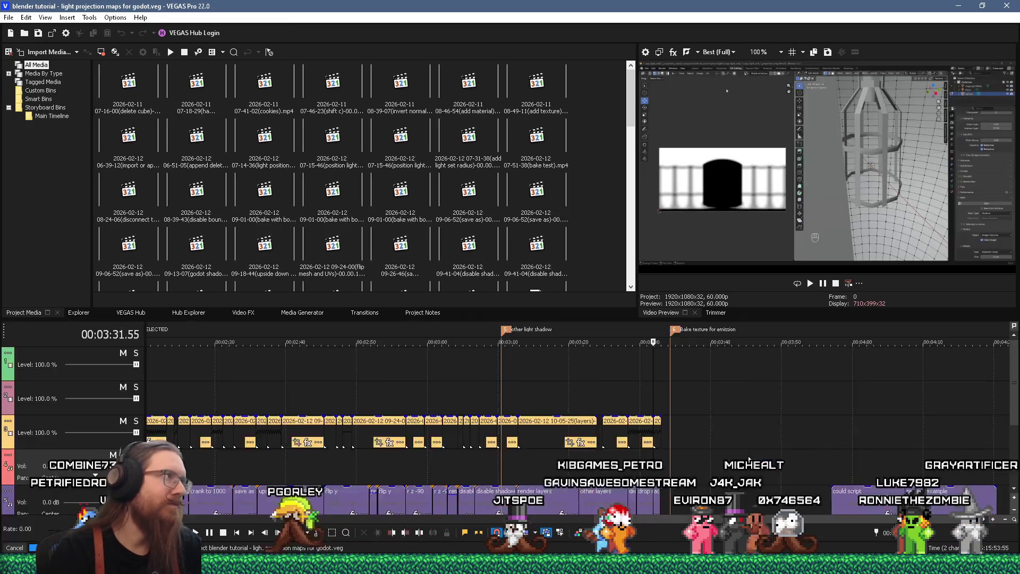
Start a new project from the VEGAS File menu.
click(9, 17)
click(402, 232)
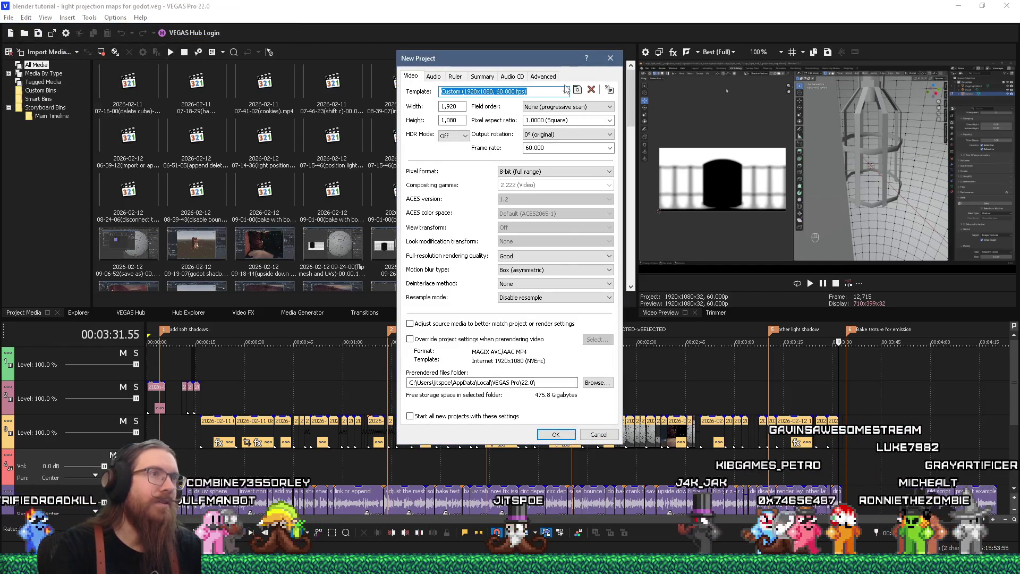
Create the project from the TikTok 60 vertical 1080x1920 template.
click(565, 91)
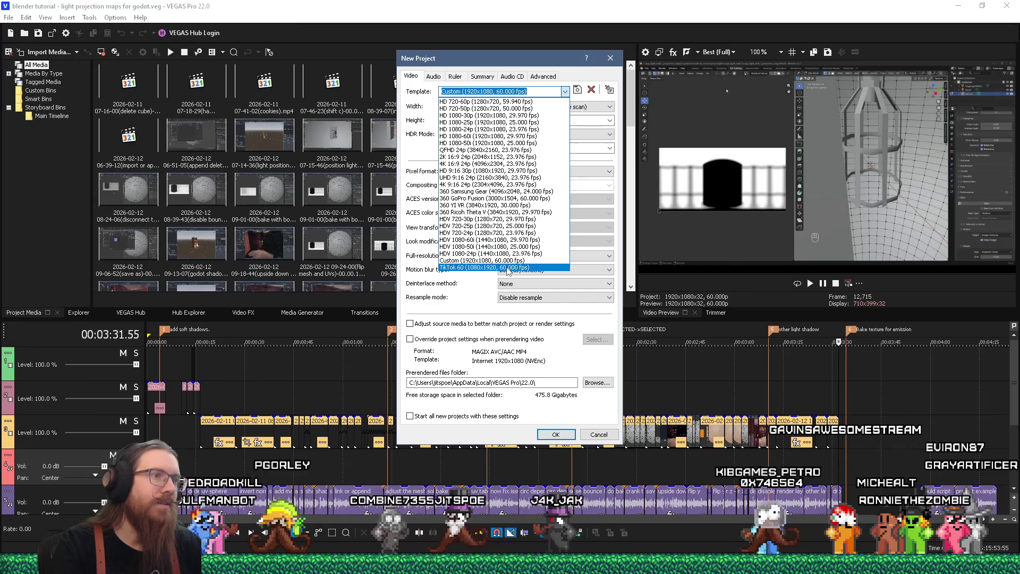
click(487, 267)
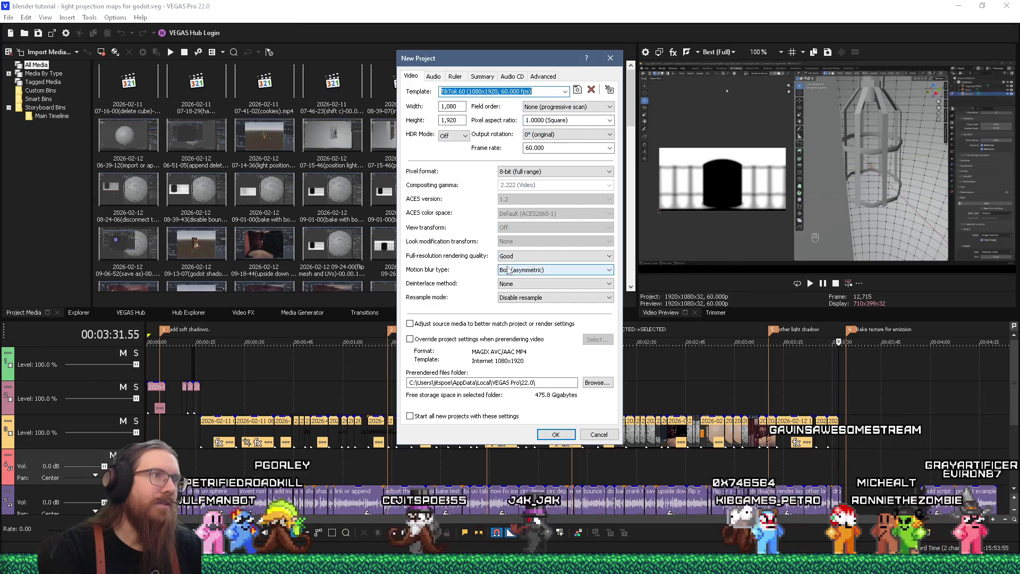
click(556, 434)
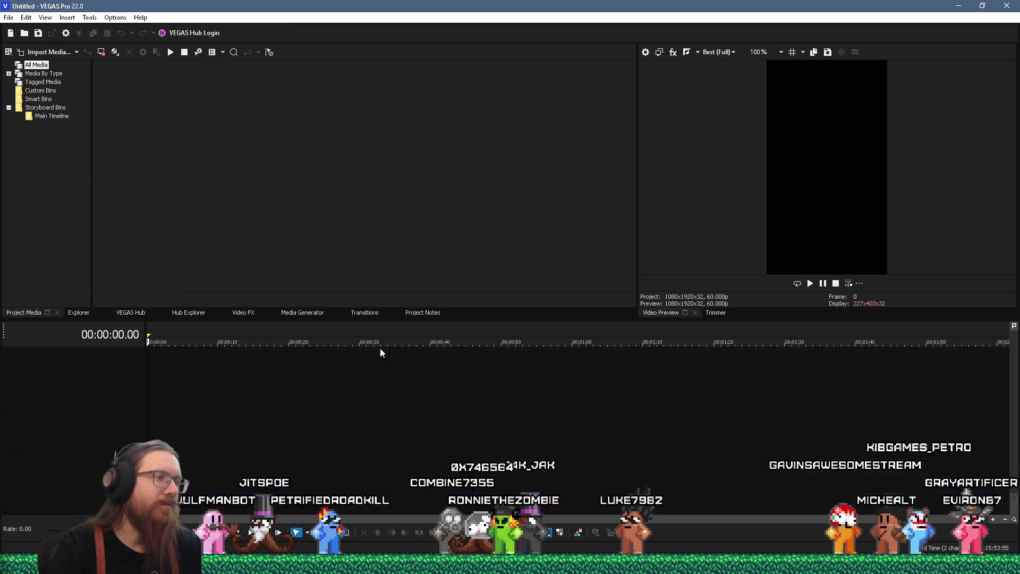
Save the project as 'kook tiktok landing on ramps' in the kook projects folder.
key(ctrl+s)
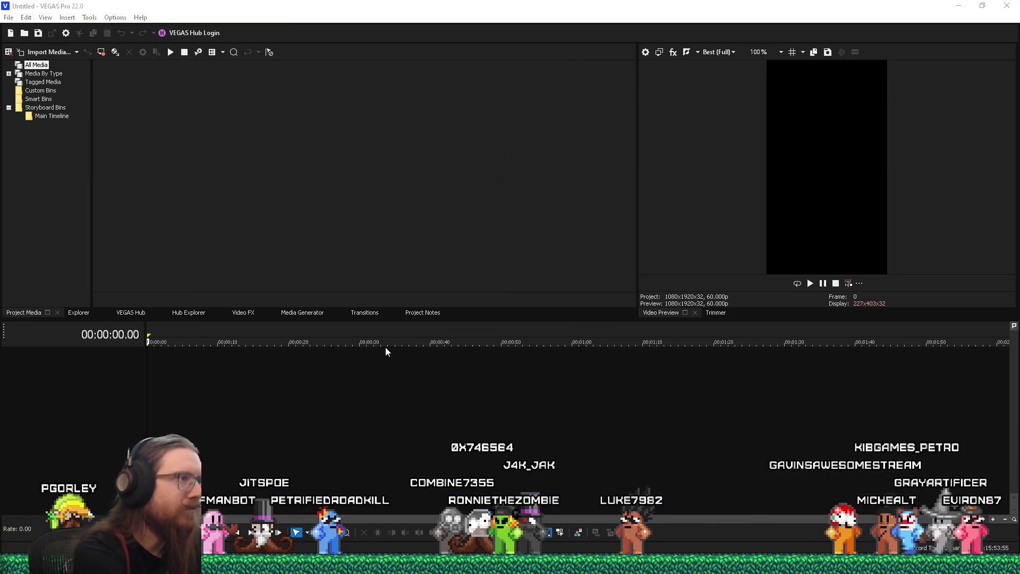
text(..\)
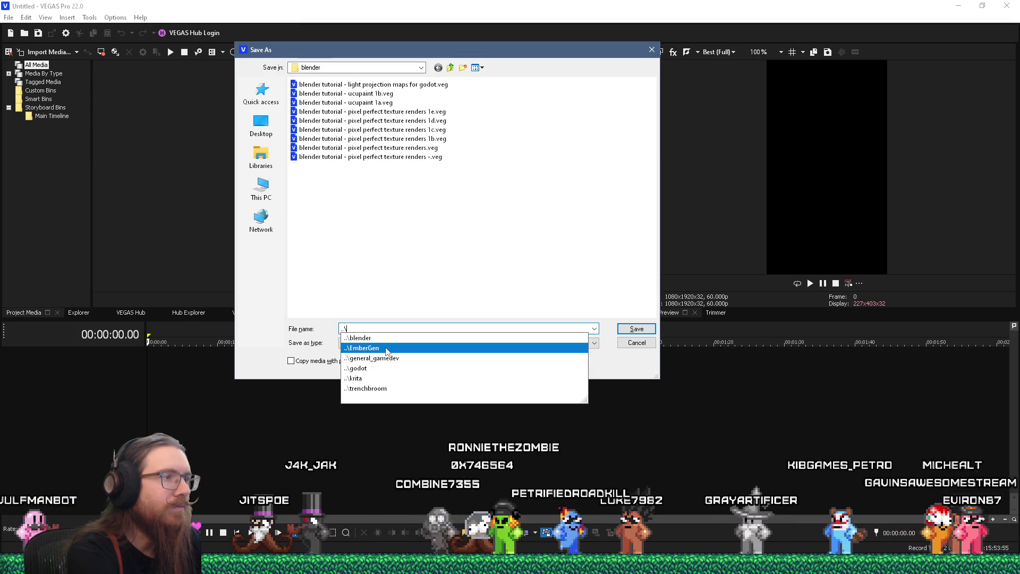
key(Return)
text(..\)
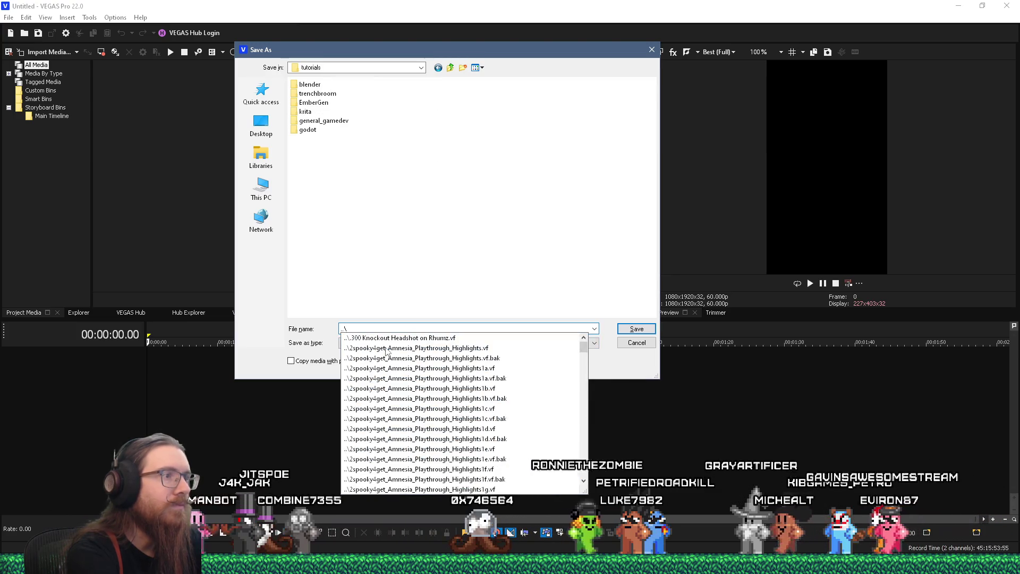
key(Return)
text(kook)
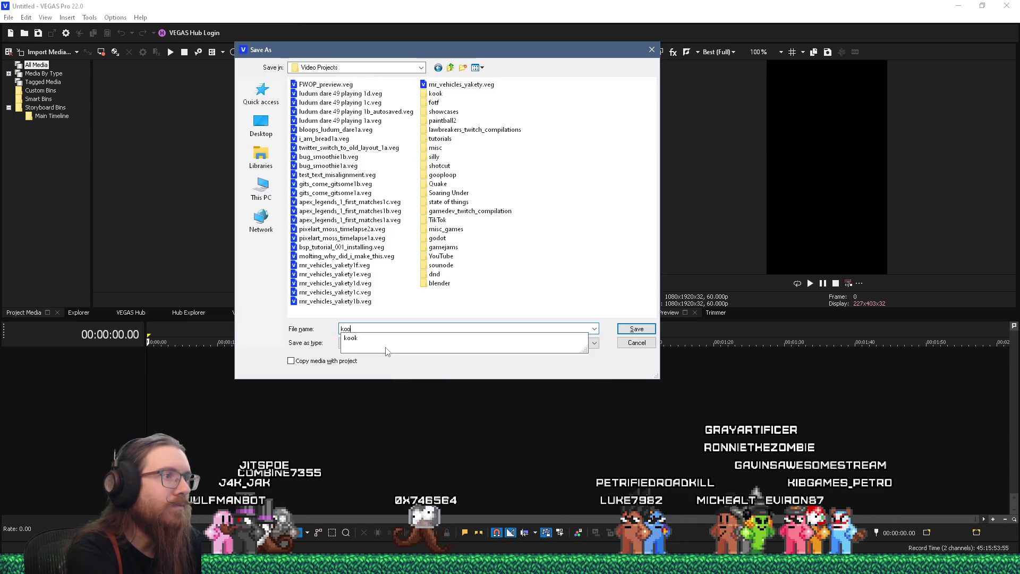
key(Return)
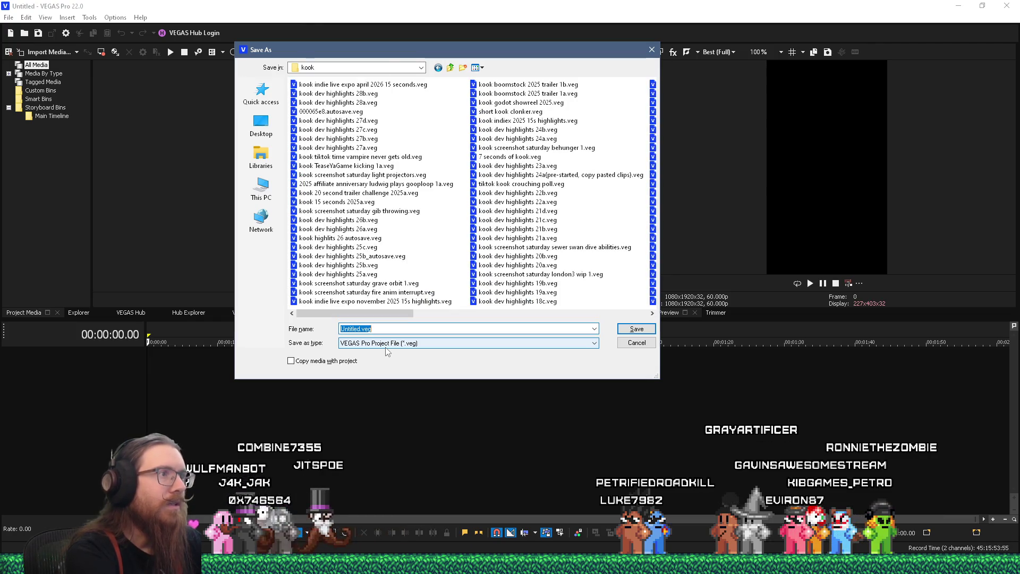
text(k tiktok)
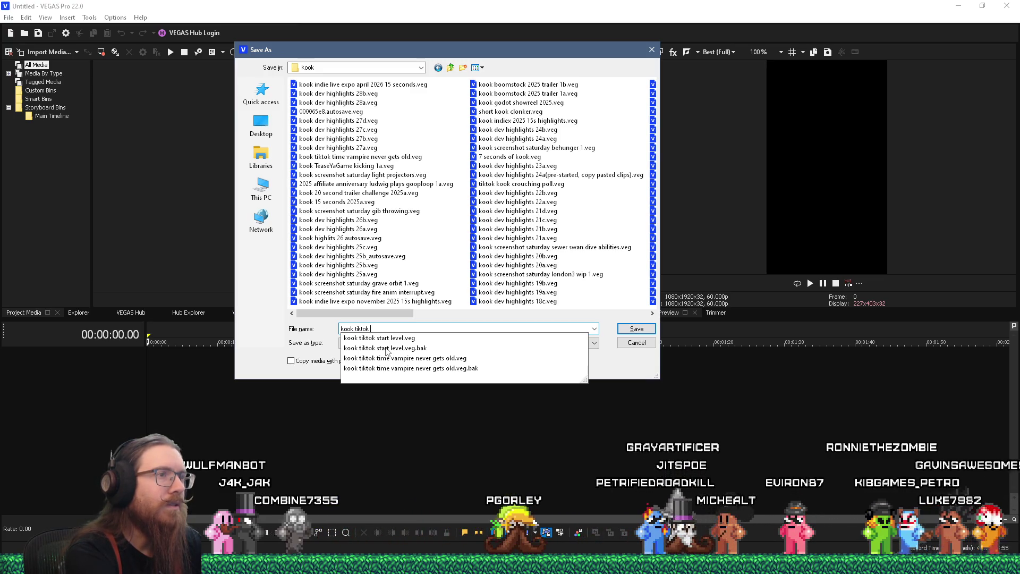
key(alt+Tab)
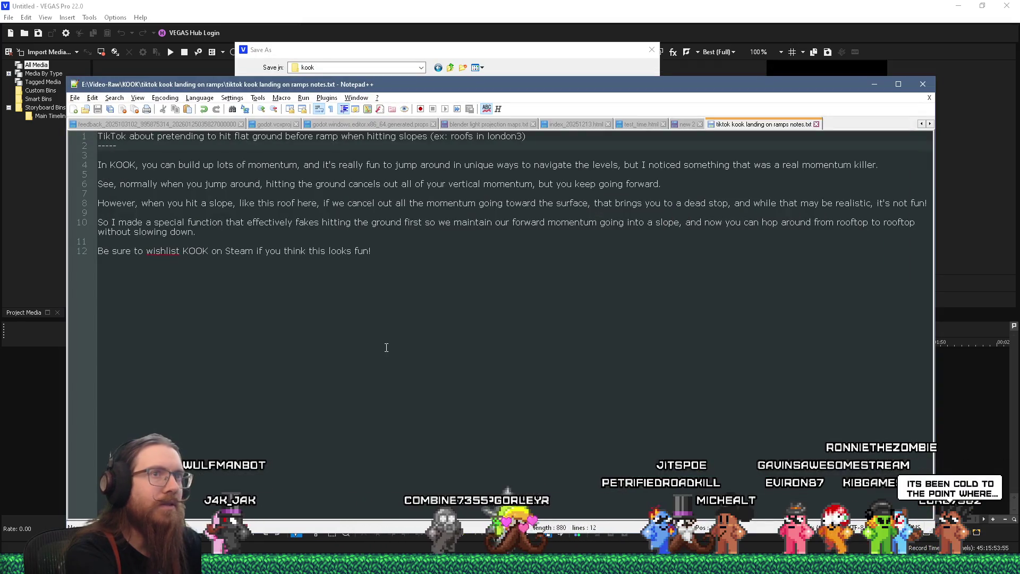
key(alt+Tab)
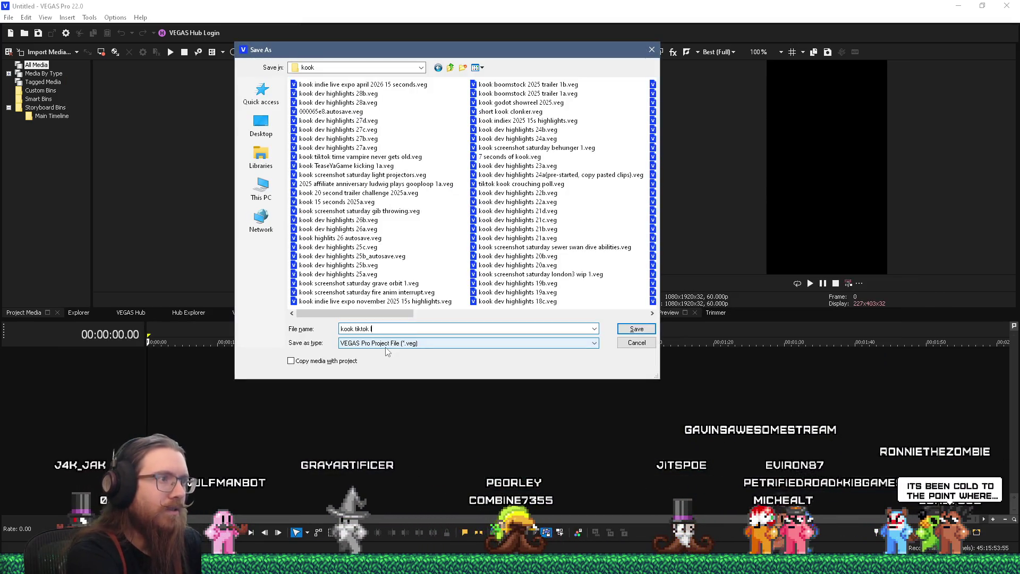
text(s)
key(Return)
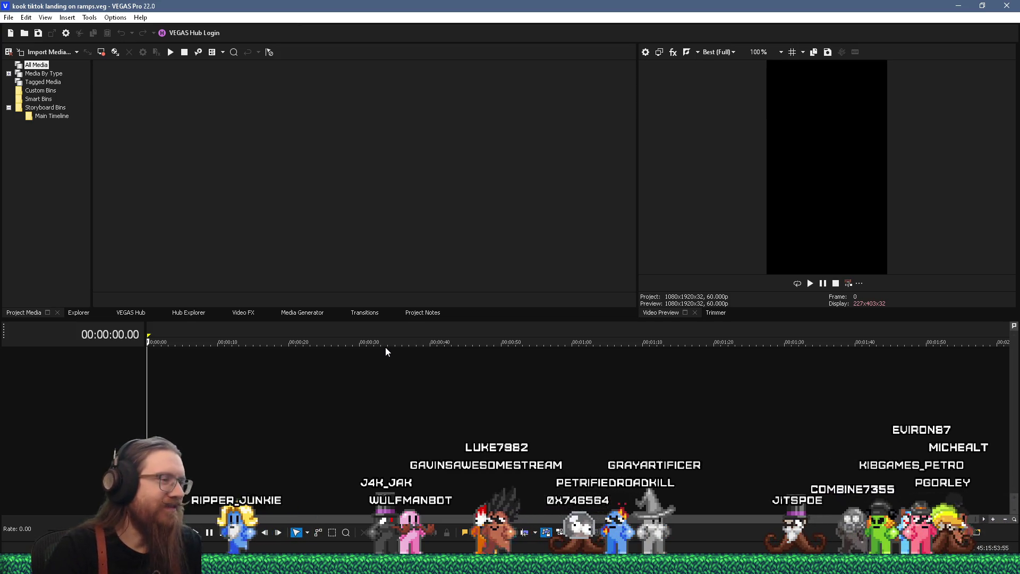
key(alt+Tab)
key(Tab)
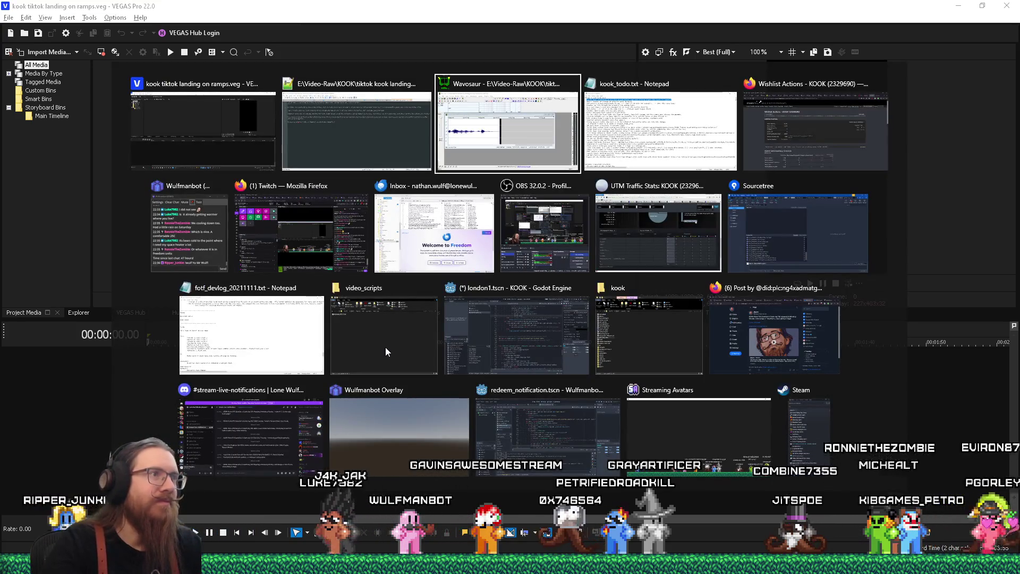
Go to E:\video-raw\kook\tiktok kook landing on ramps and drag momentum killer.wav onto the VEGAS timeline start.
key(shift+Tab)
key(shift+Tab)
mouse_move(176, 565)
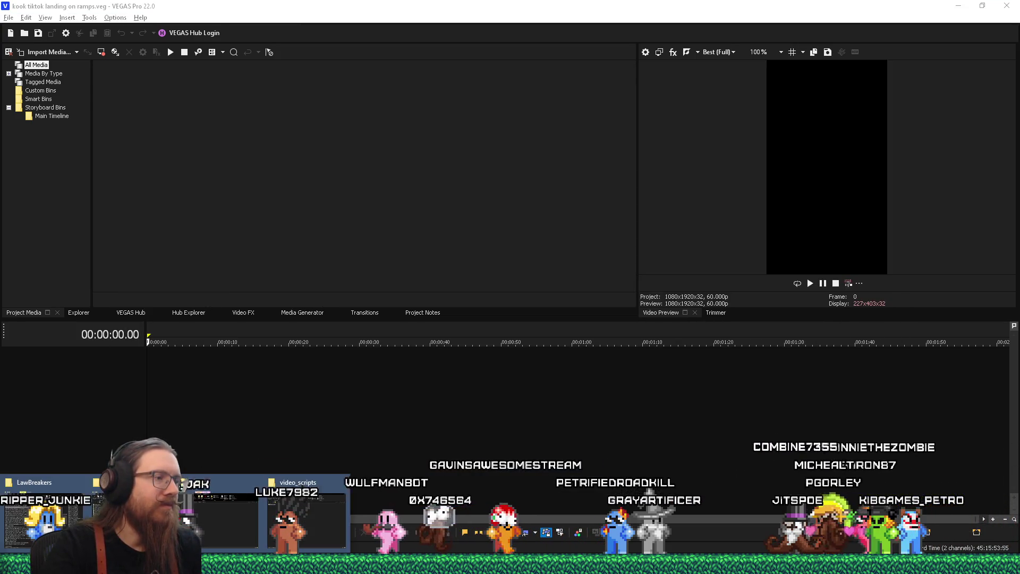
click(305, 523)
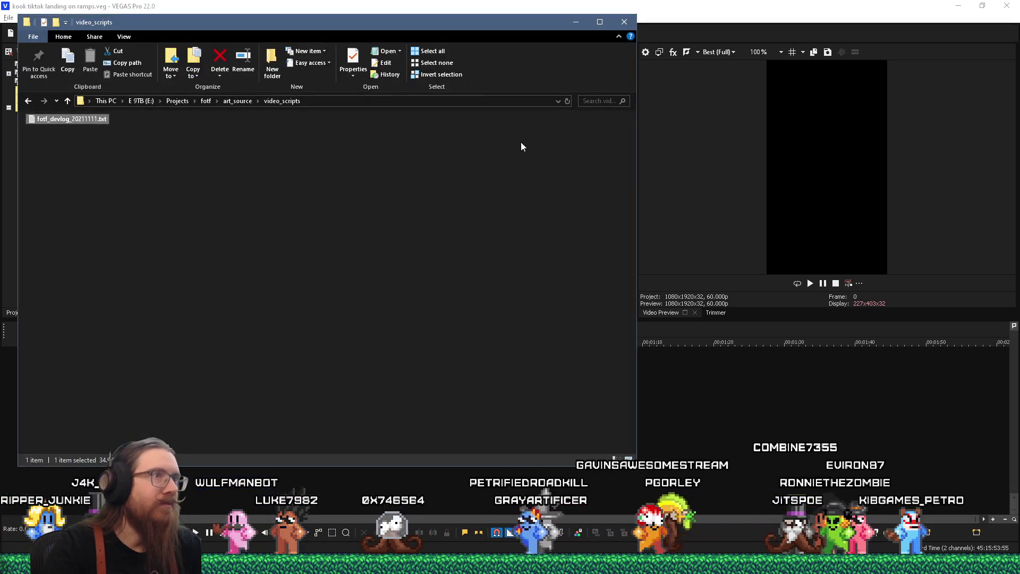
click(544, 101)
text(e:\video)
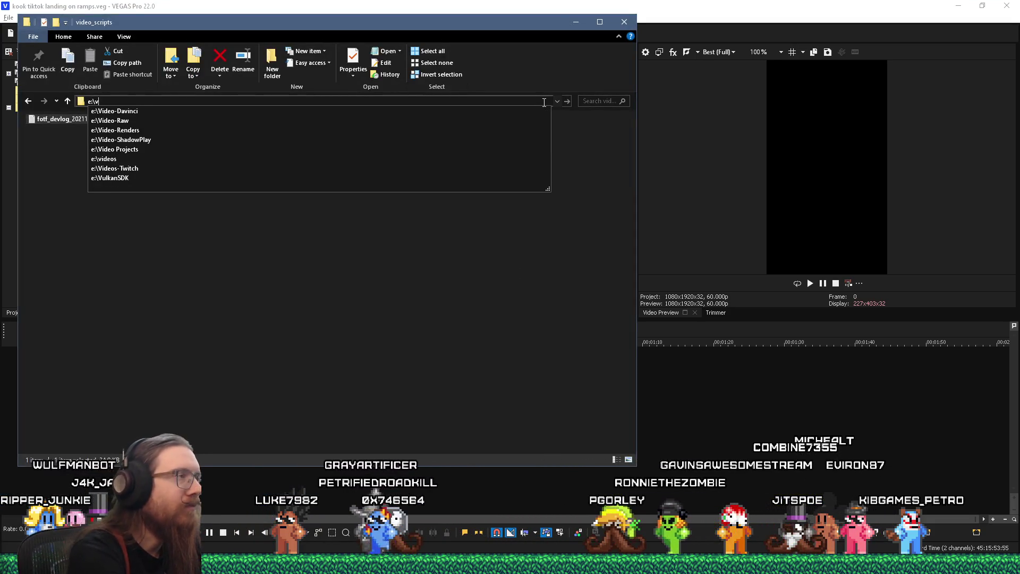
text(-raw\kook)
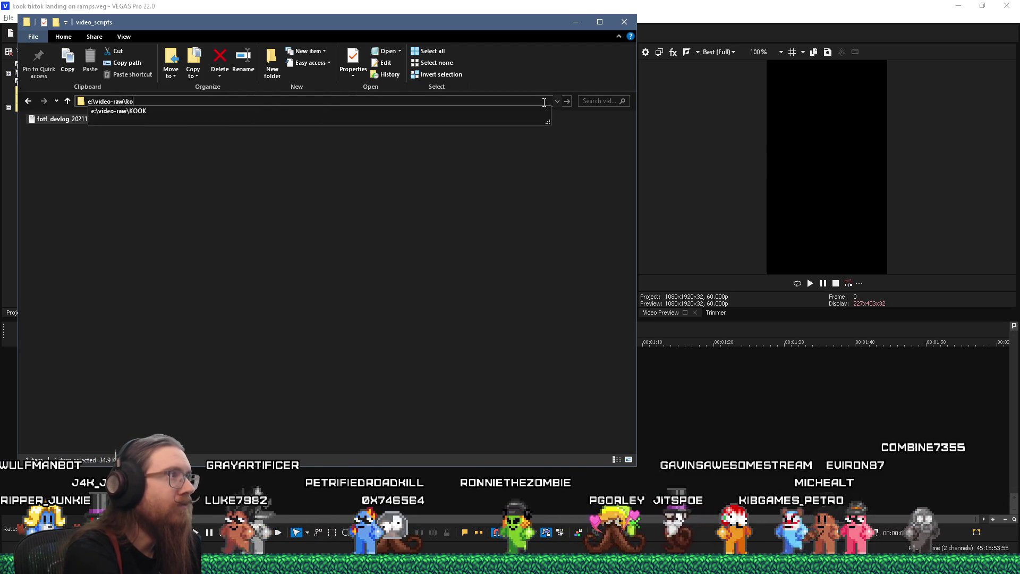
key(Return)
double_click(115, 119)
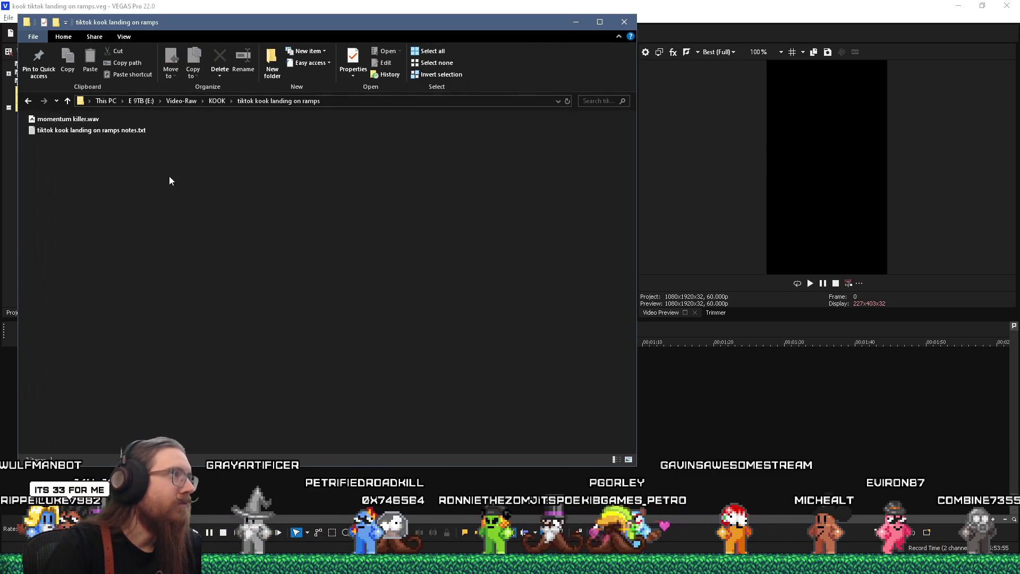
mouse_move(77, 124)
mouse_down()
mouse_move(228, 144)
mouse_move(252, 303)
mouse_up()
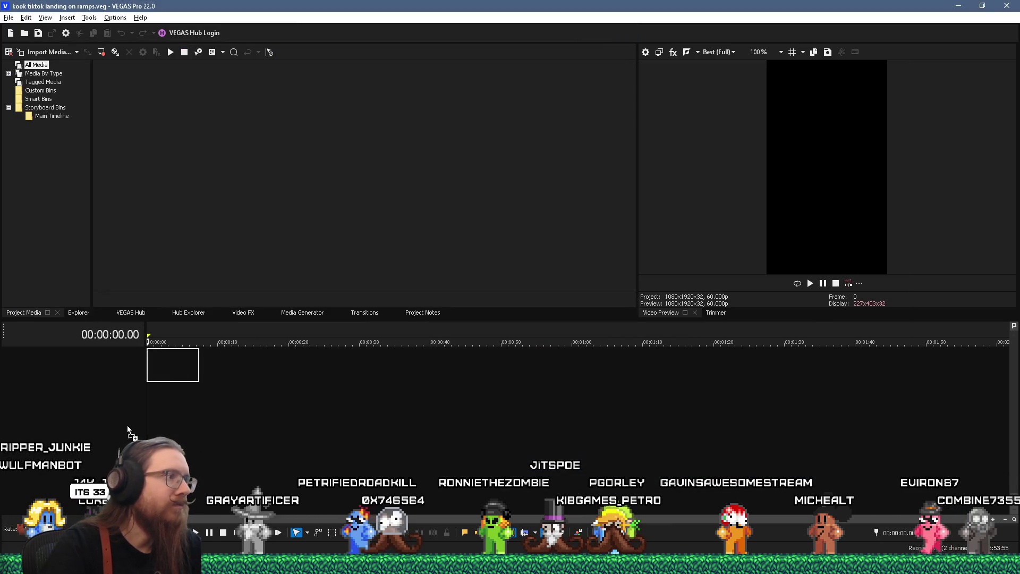
drag(128, 427, 205, 393)
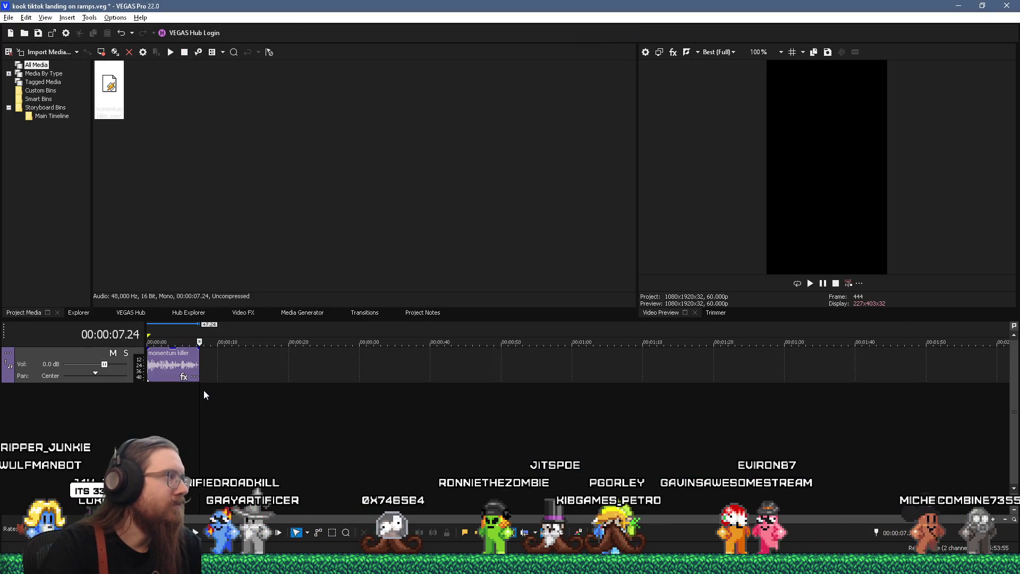
key(alt+Tab)
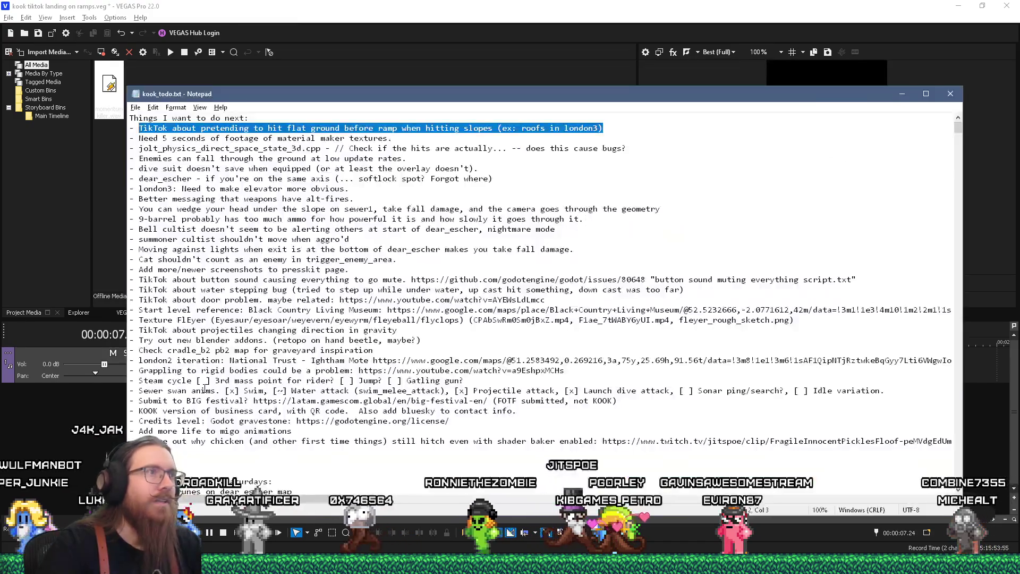
Check the voiceover script notes, then return to Wavosaur showing momentum killer.wav.
key(alt+Tab)
key(Tab)
key(Tab)
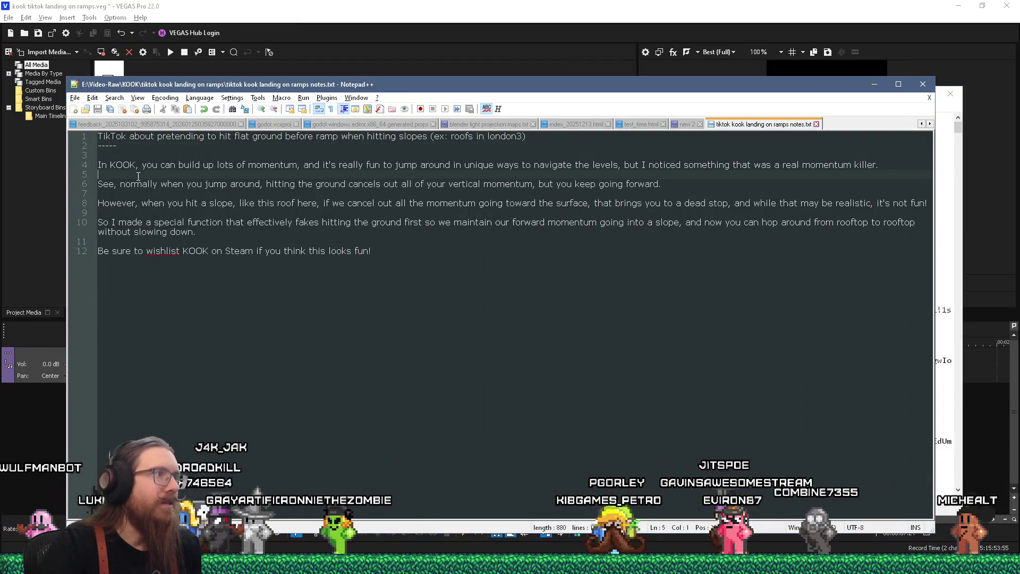
key(alt+Tab)
key(Tab)
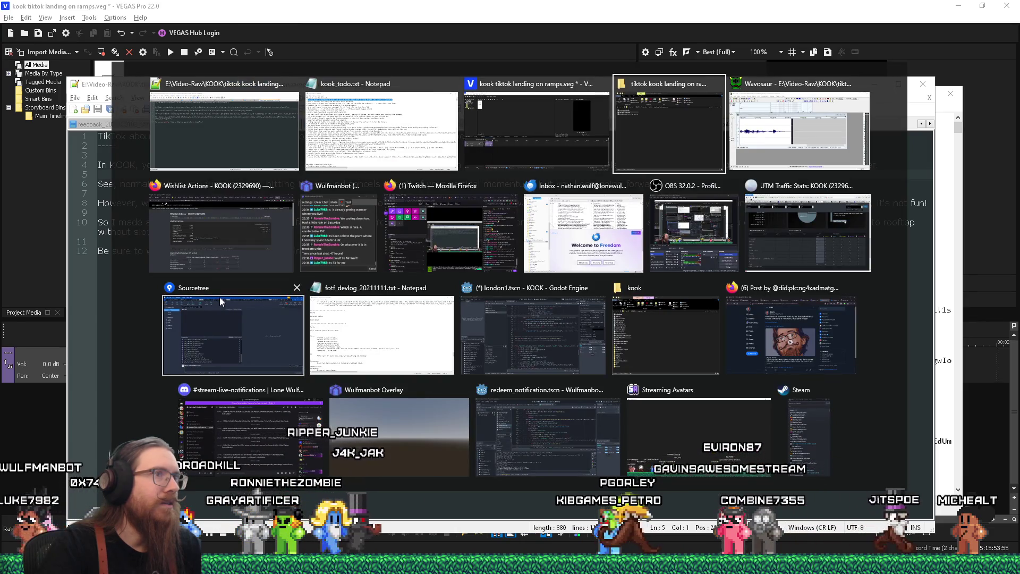
key(Tab)
key(Tab)
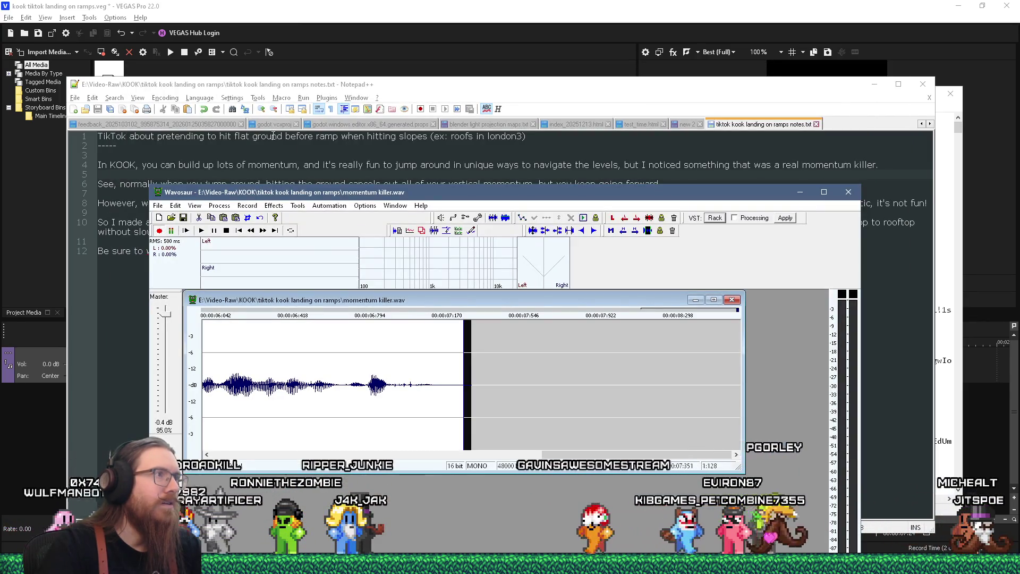
key(alt+Tab)
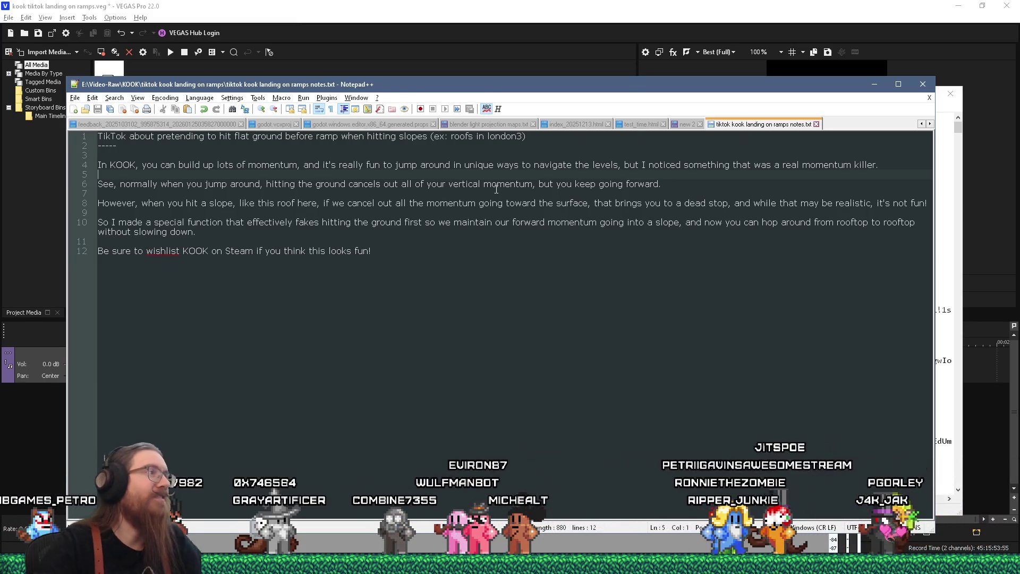
key(alt+Tab)
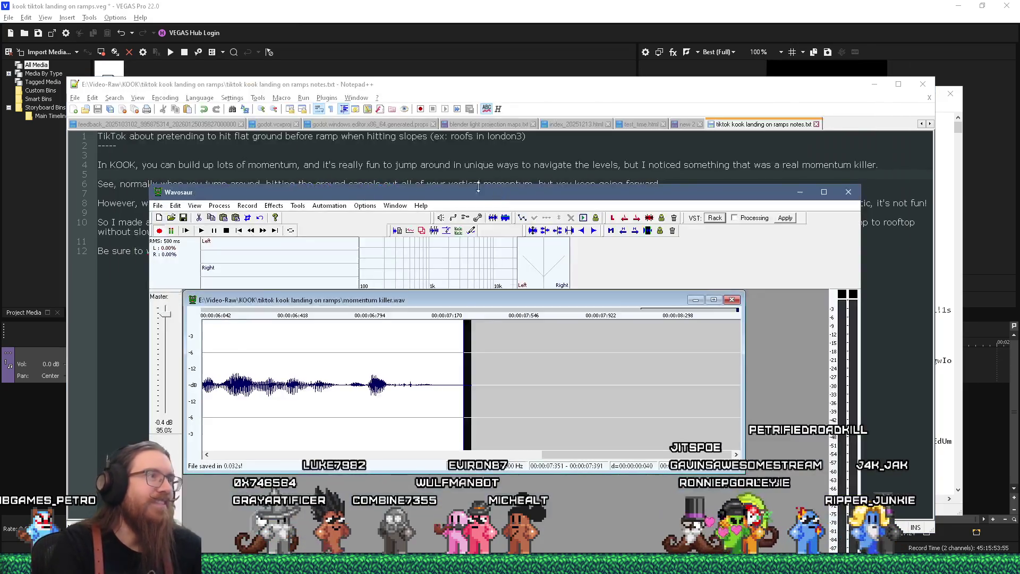
Make the new take mono from the left channel and raise its volume by 6 dB.
click(163, 232)
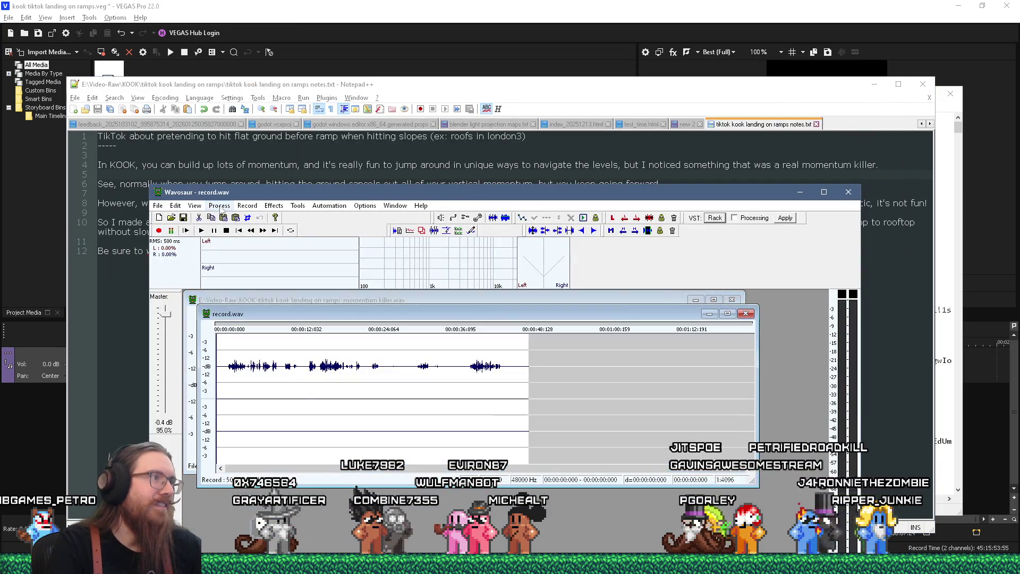
click(219, 205)
click(341, 275)
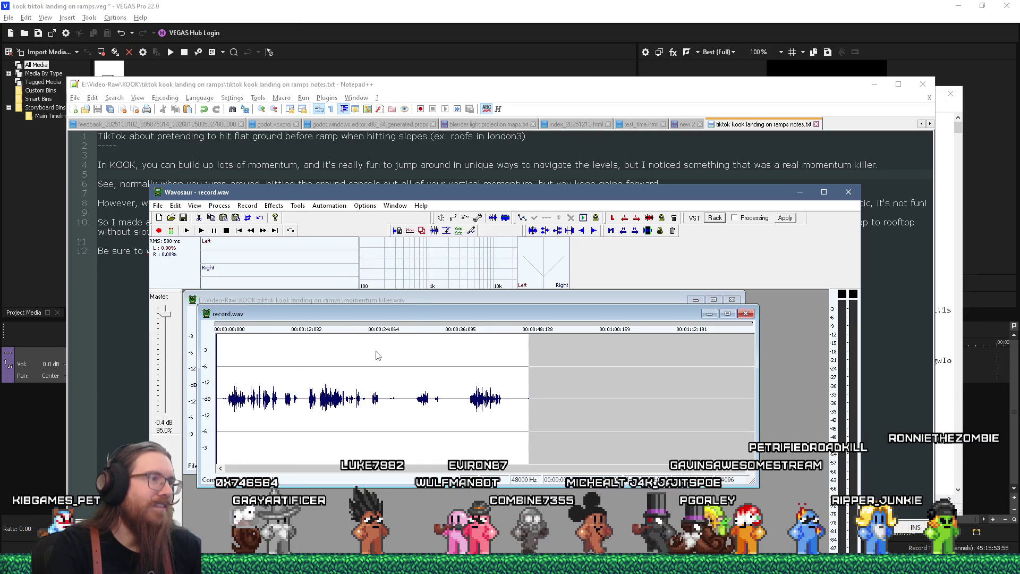
click(219, 205)
mouse_move(249, 400)
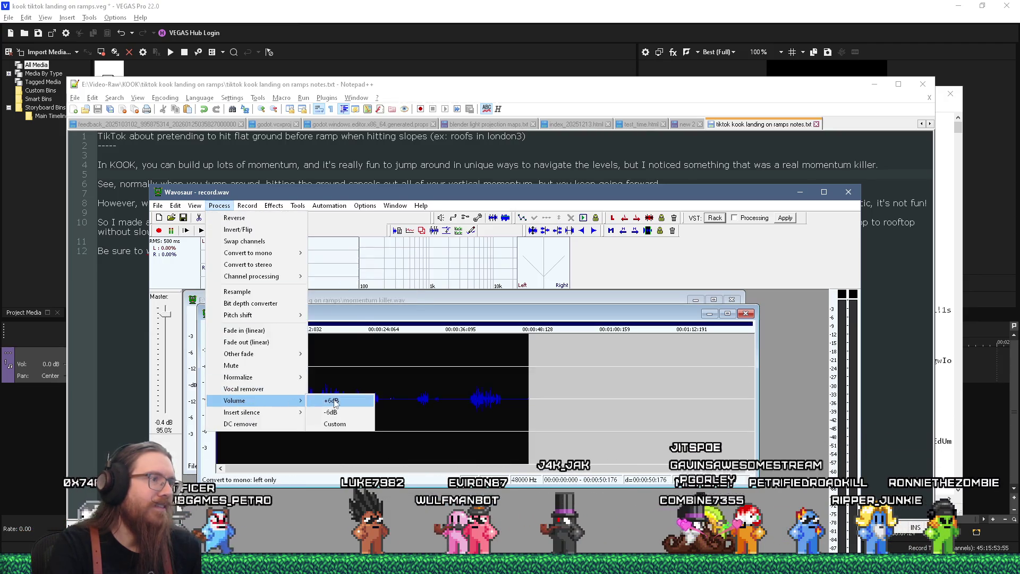
click(324, 401)
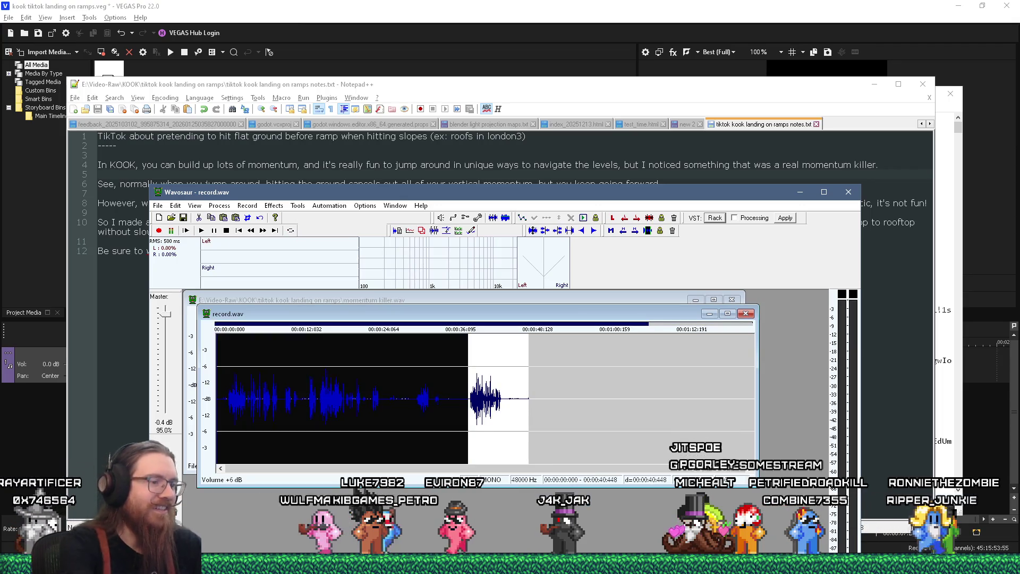
Delete the silent start, fade in the first few milliseconds, and begin saving the take.
drag(238, 408, 223, 409)
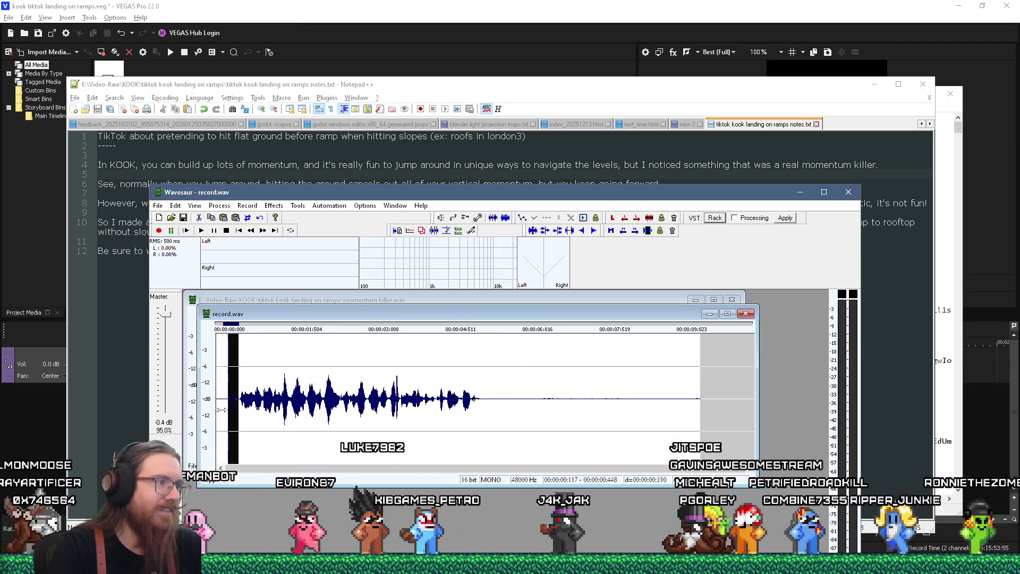
scroll(273, 436, up, 5)
key(Delete)
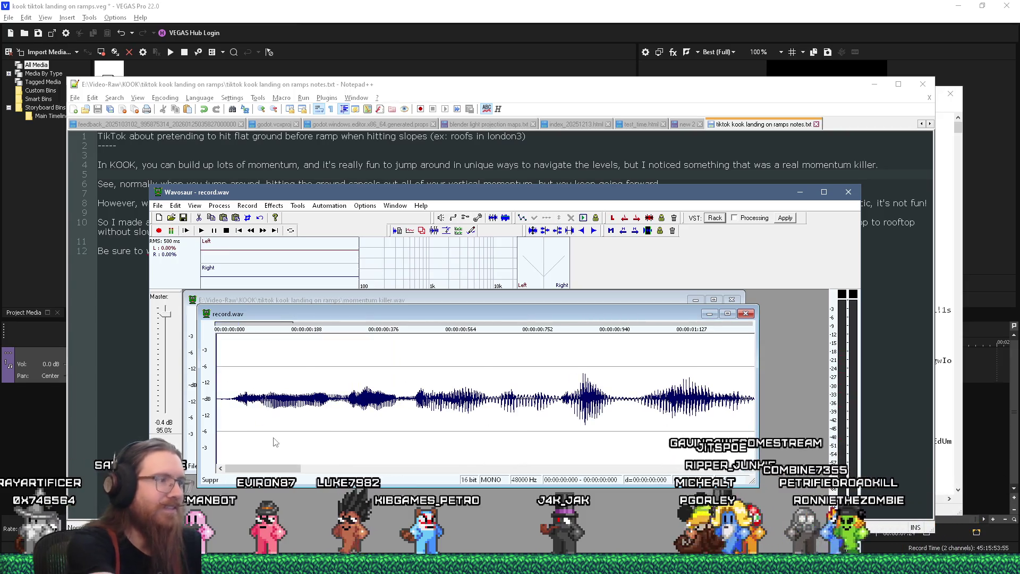
drag(225, 409, 217, 409)
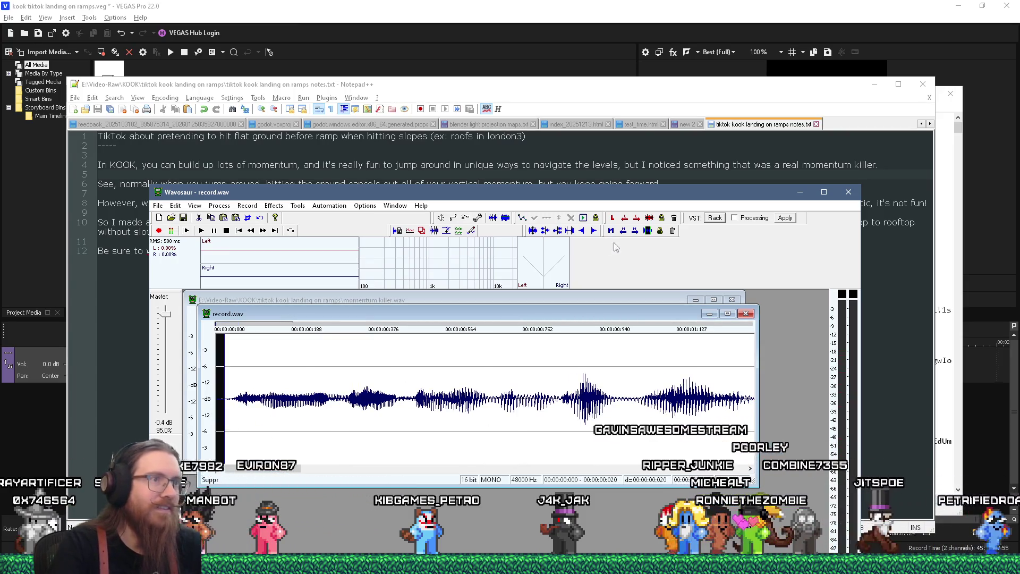
click(583, 230)
scroll(531, 398, down, 3)
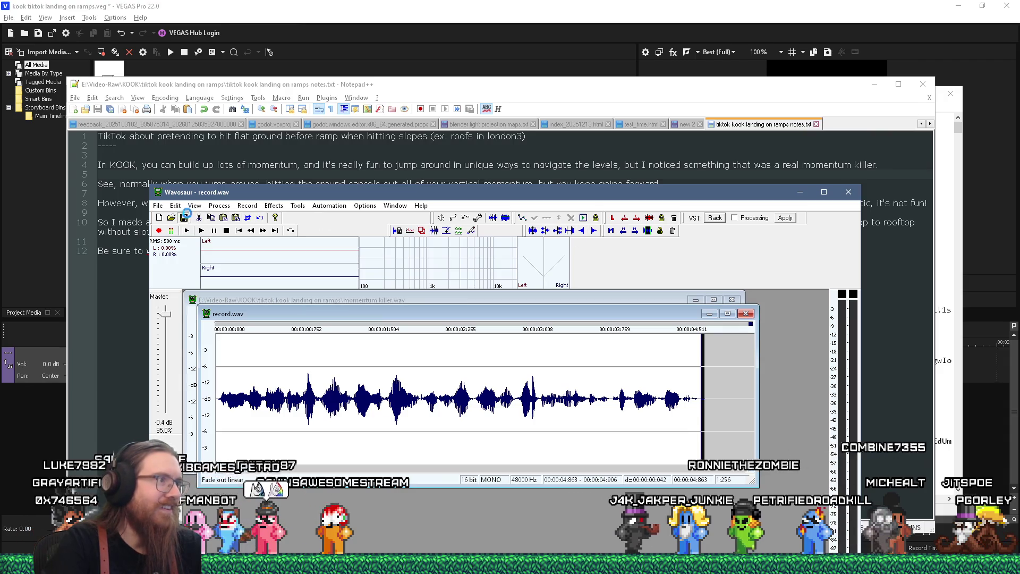
key(ctrl+s)
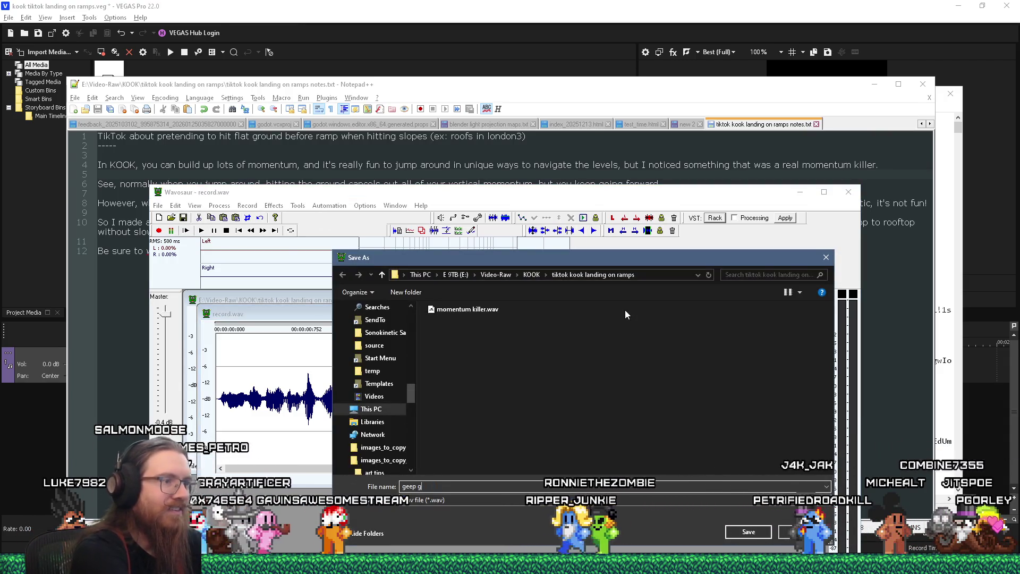
Save the take as keep going forward.wav and place it after momentum killer on the VEGAS timeline.
text(keep going forward)
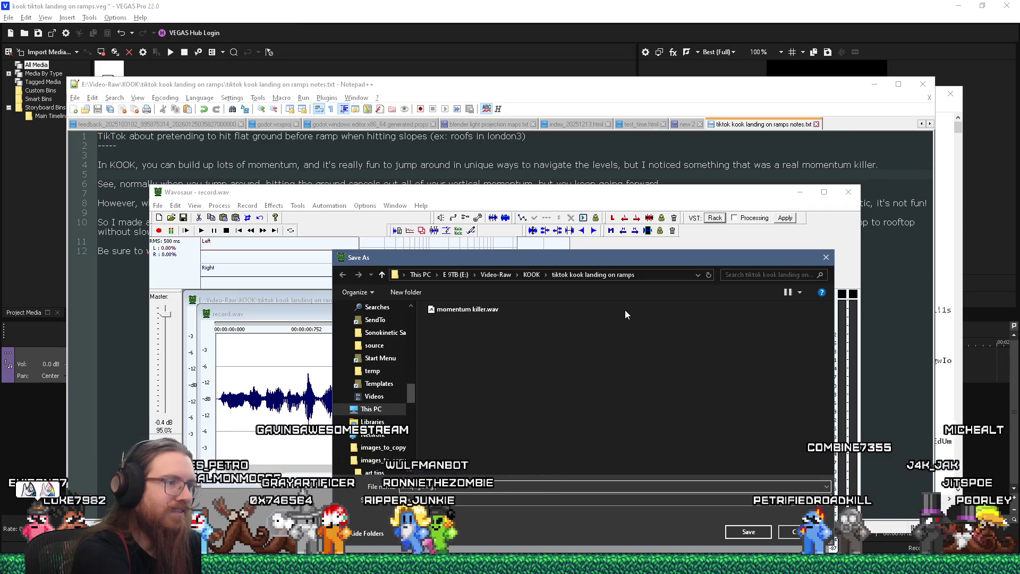
key(Return)
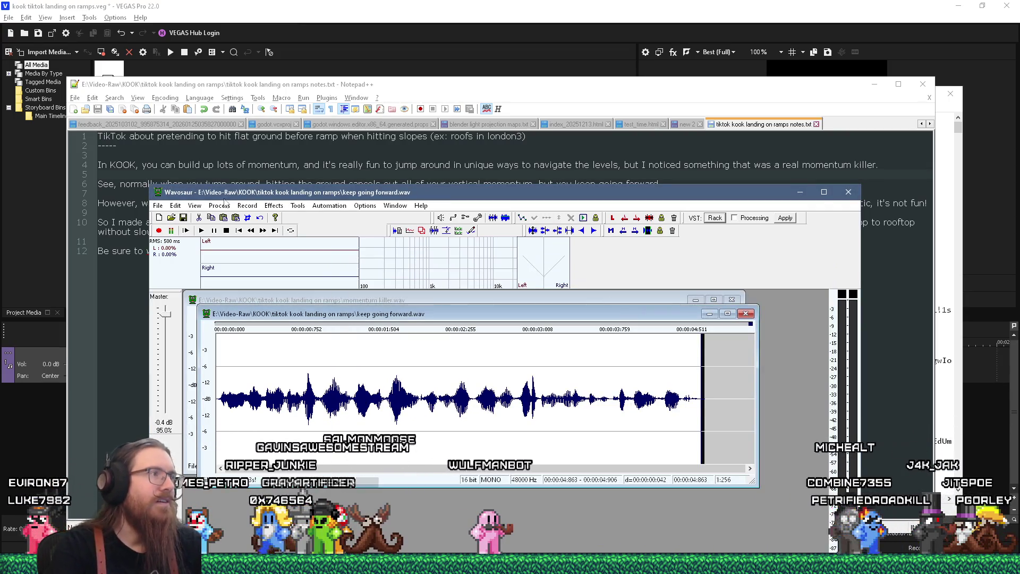
key(alt+Tab)
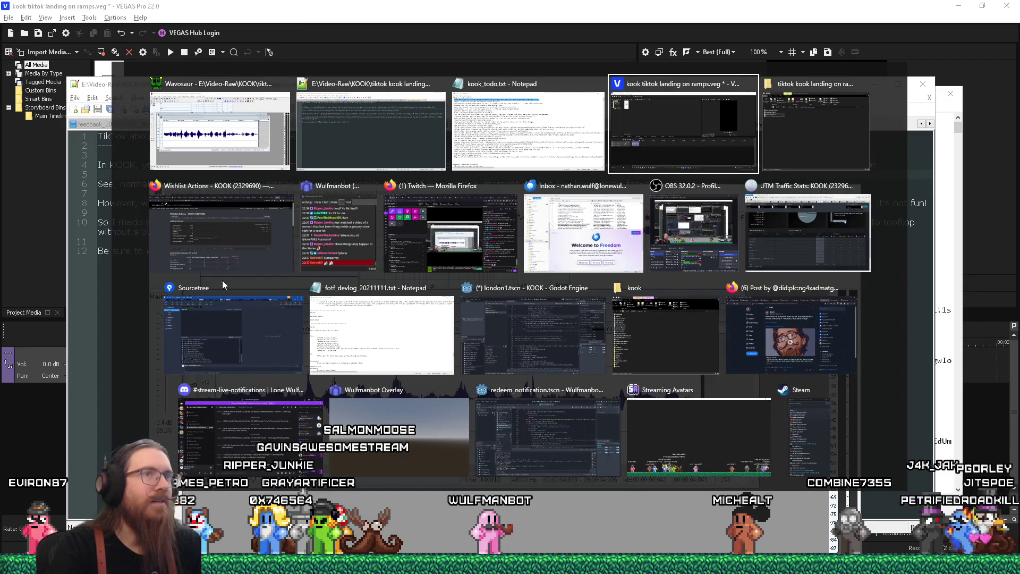
key(Tab)
key(alt+Tab)
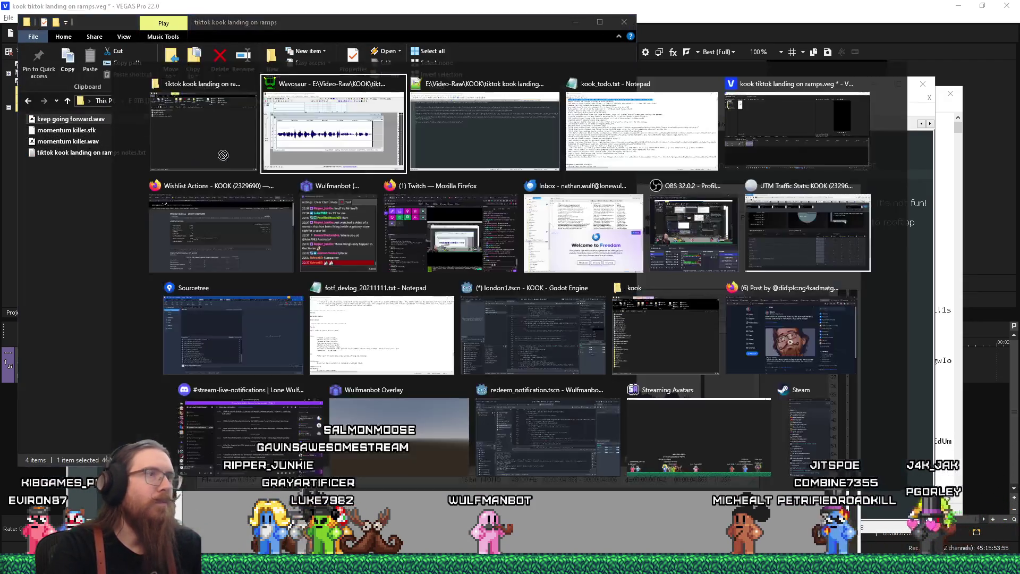
key(Tab)
mouse_move(223, 155)
mouse_down()
mouse_move(192, 389)
mouse_move(212, 366)
mouse_up()
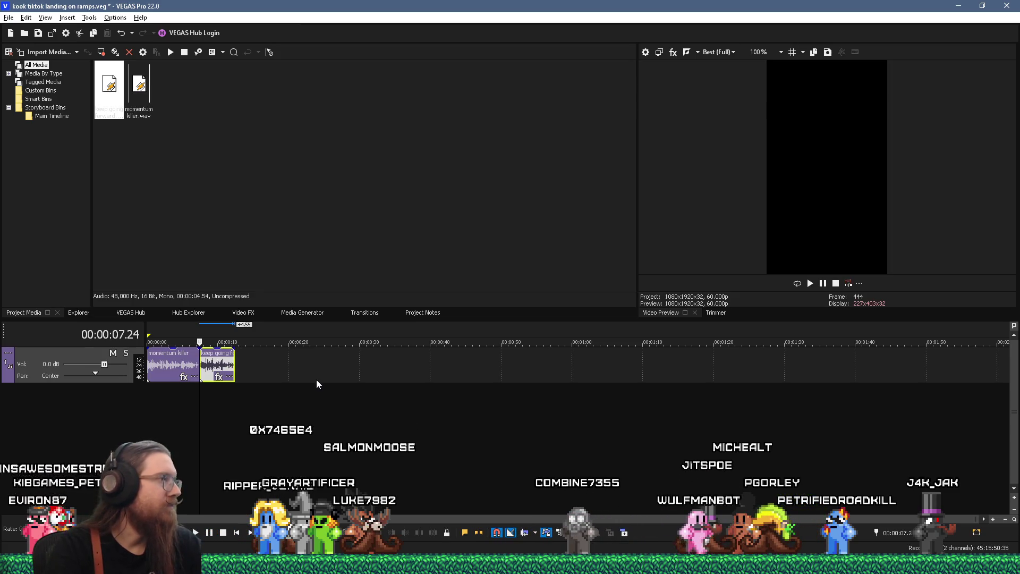
key(alt+Tab)
key(Tab)
key(Tab)
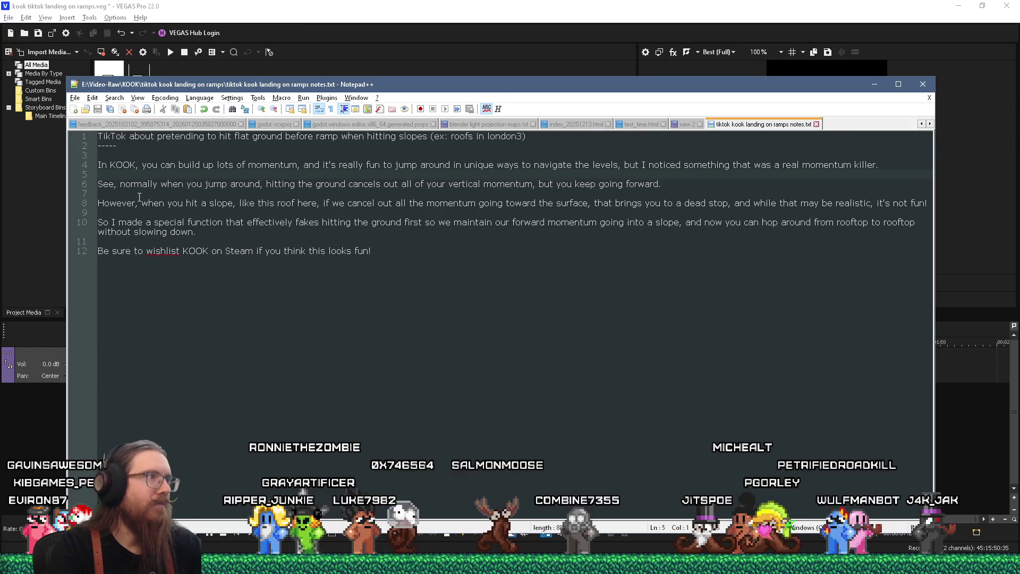
Record the next script line from the notes as a new Wavosaur take.
click(138, 195)
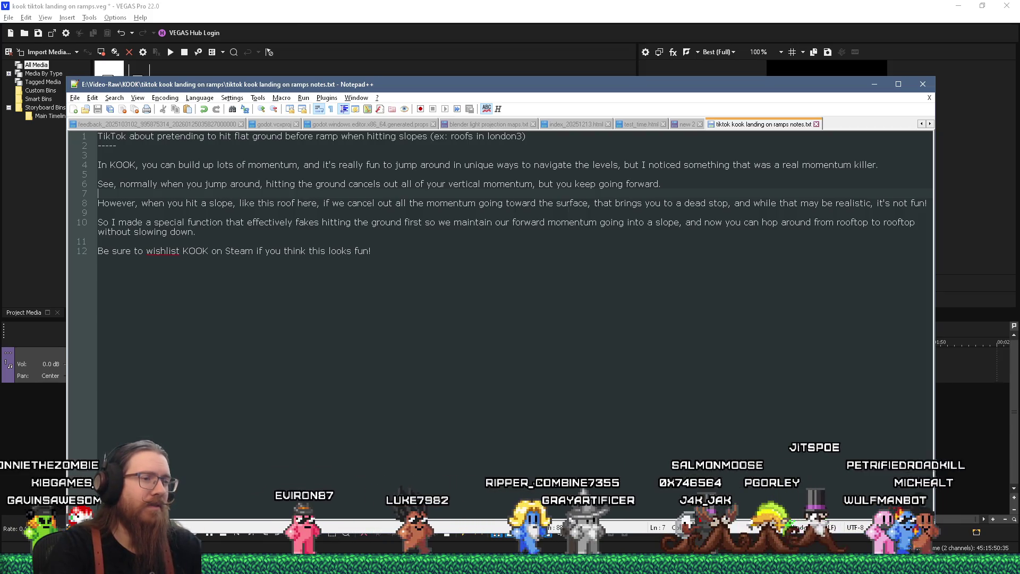
key(alt+Tab)
key(alt+Tab)
key(alt+Tab)
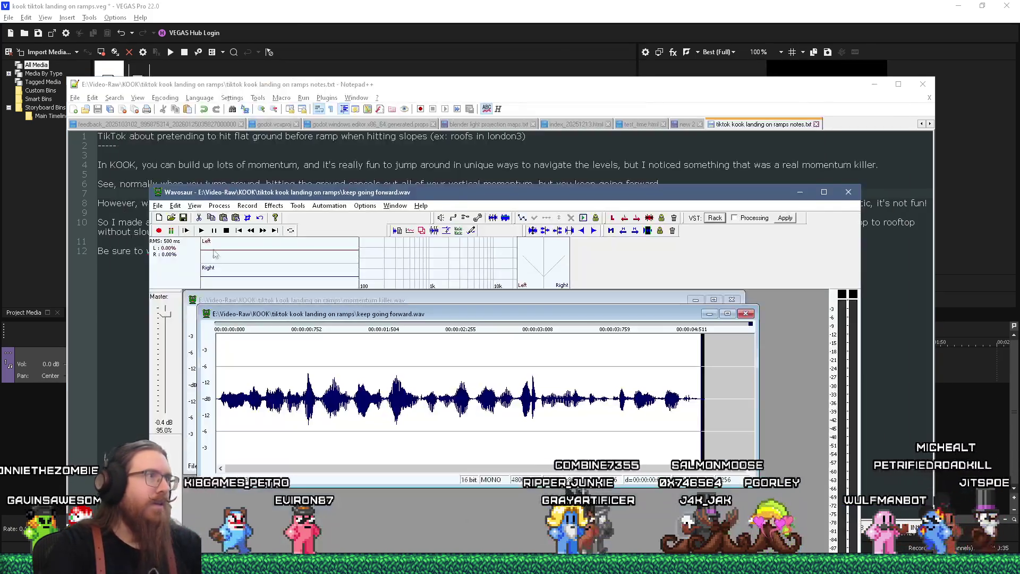
key(alt+Tab)
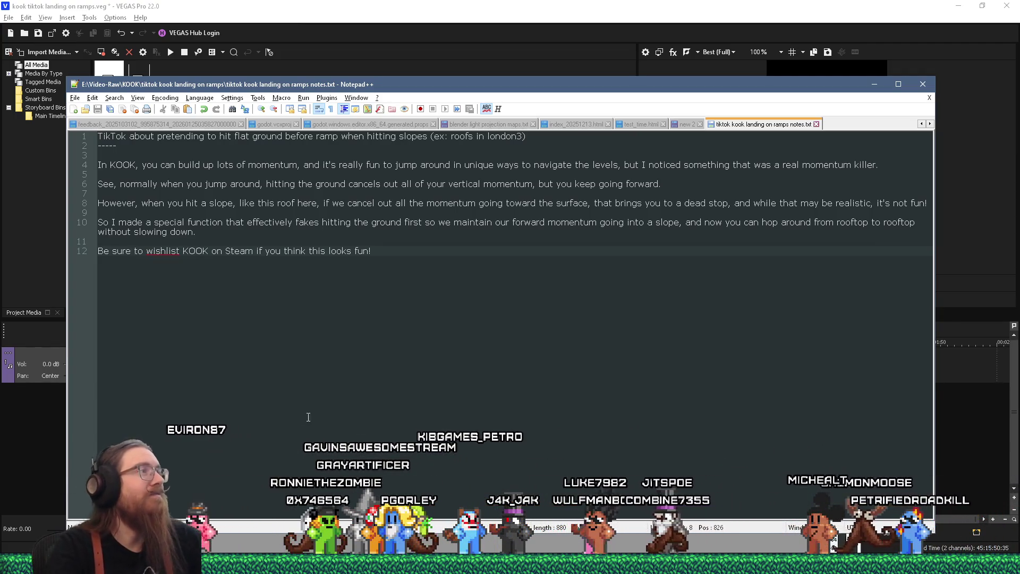
key(alt+Tab)
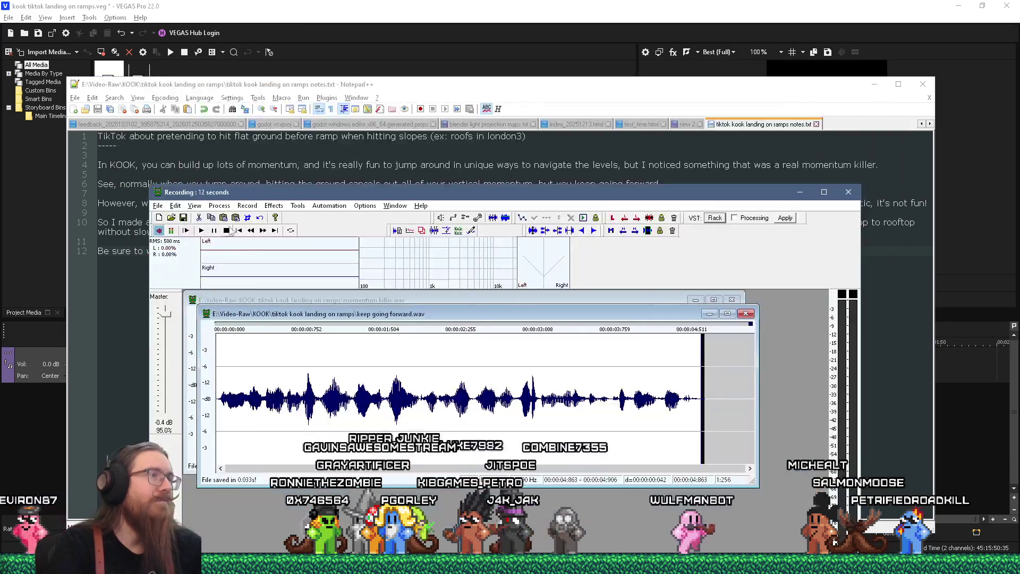
Convert the take to mono from the left channel and boost it by 6 dB.
click(219, 205)
mouse_move(229, 257)
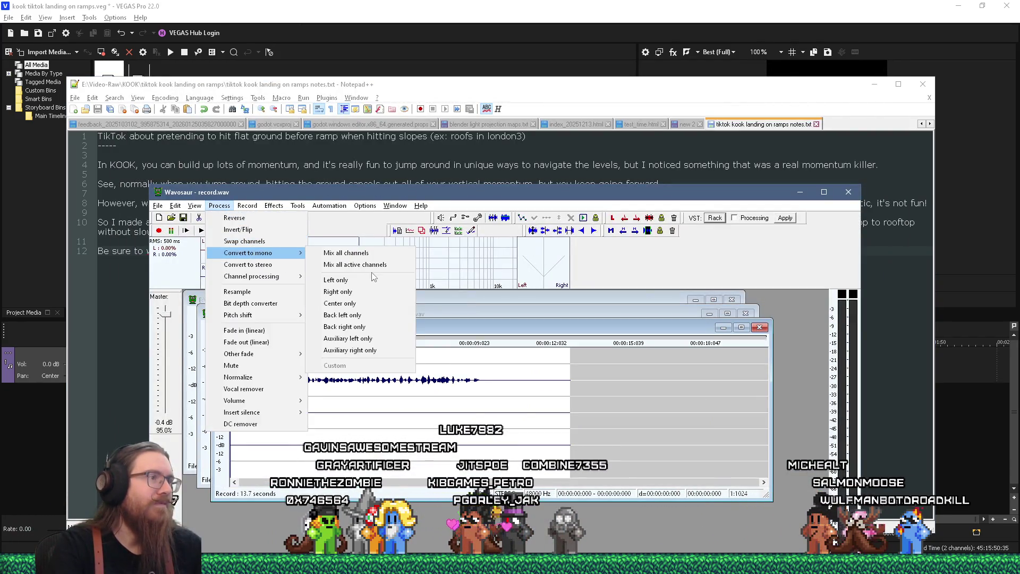
click(340, 284)
click(219, 205)
mouse_move(234, 387)
click(361, 403)
click(250, 414)
Delete the leading silence and everything after the speech ends around 9.6 s.
scroll(342, 424, up, 3)
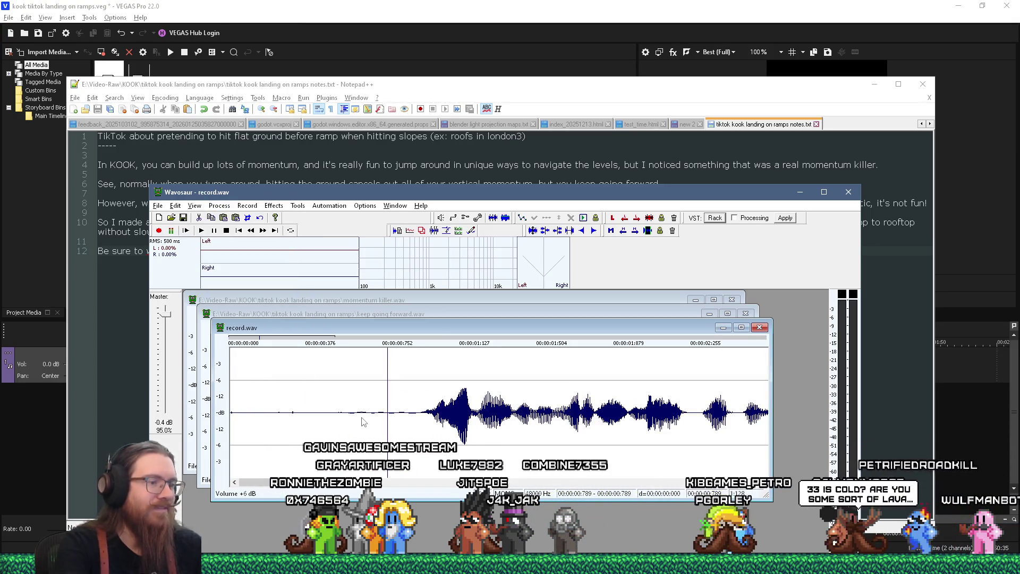
key(shift+Home)
key(Delete)
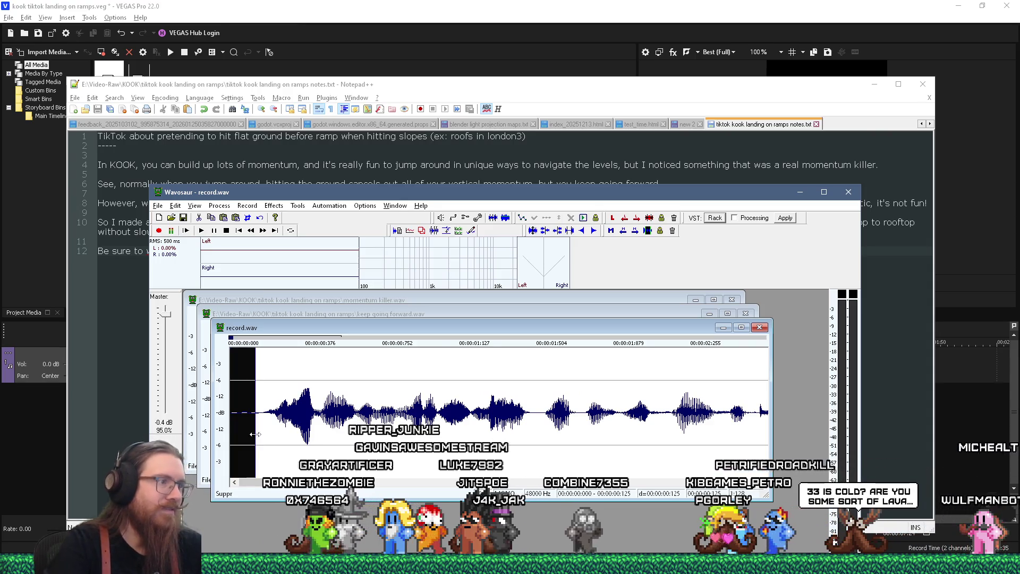
scroll(462, 408, down, 3)
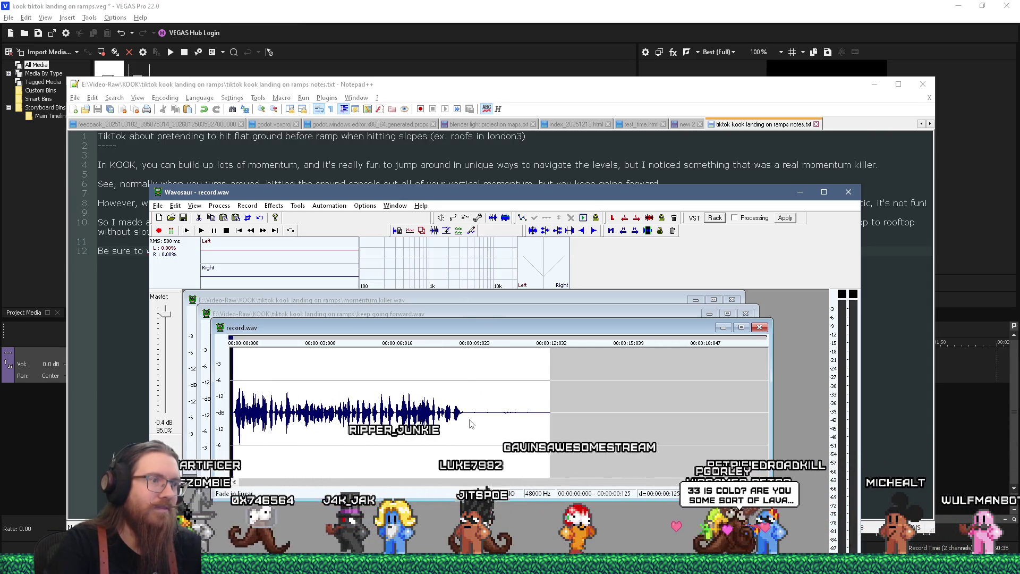
click(469, 423)
key(shift+End)
key(Delete)
scroll(477, 428, up, 3)
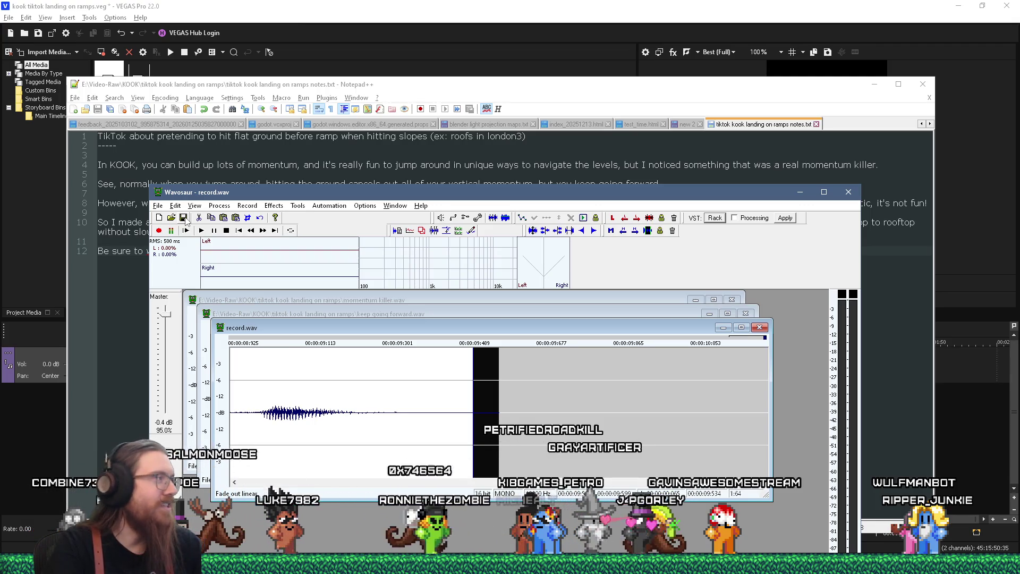
Save the edited take under a new name.
click(183, 218)
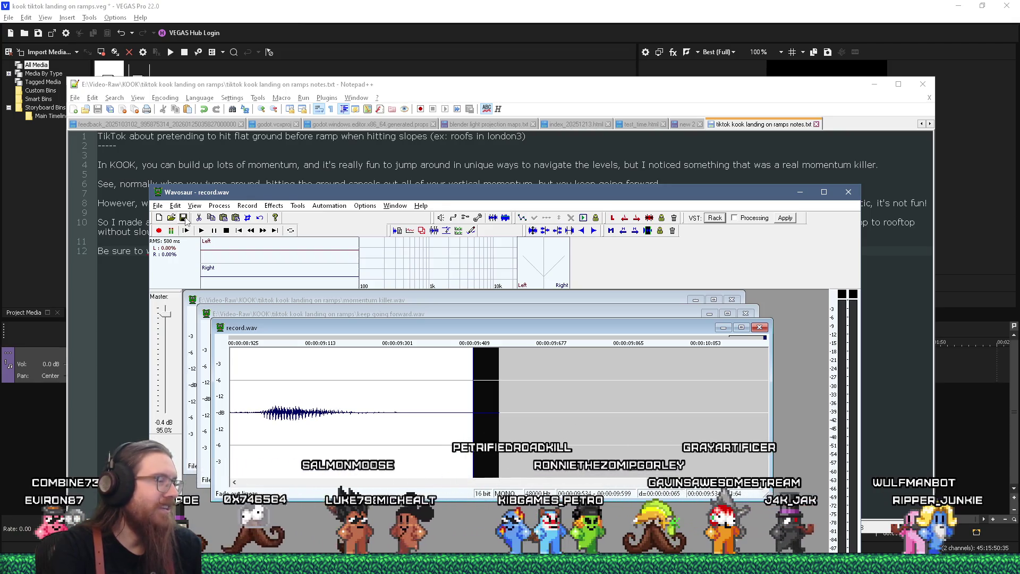
mouse_move(578, 330)
mouse_down()
mouse_move(614, 361)
mouse_move(594, 331)
mouse_up()
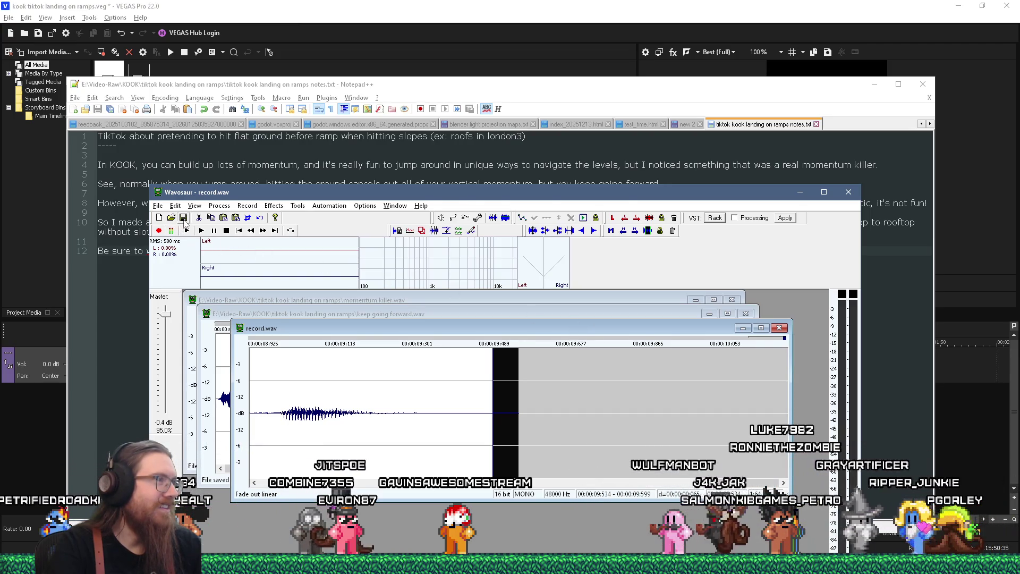
key(ctrl+s)
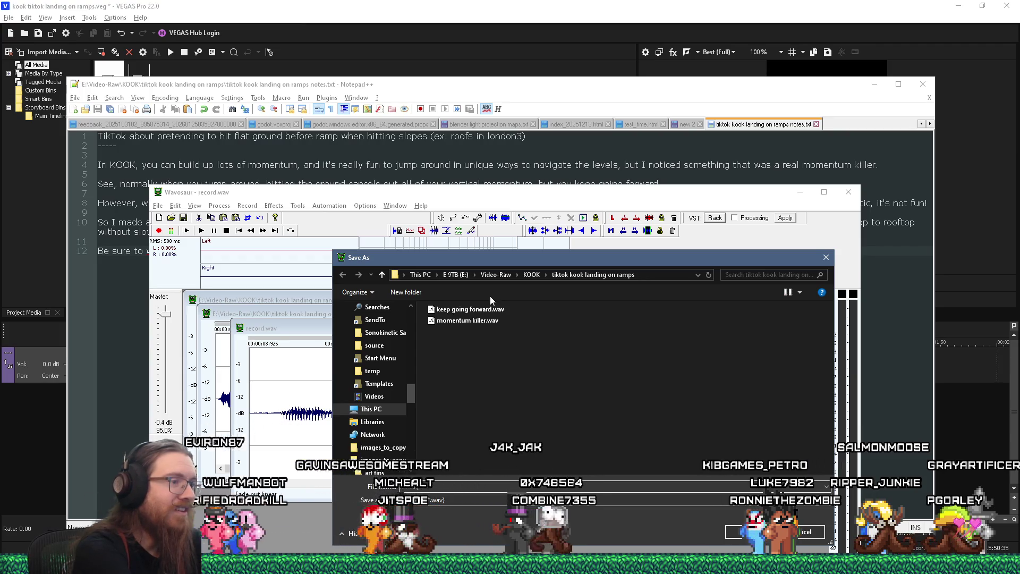
text(hit sl)
Save the take as hit slope.wav and drop it onto the VEGAS timeline as the third clip.
key(Return)
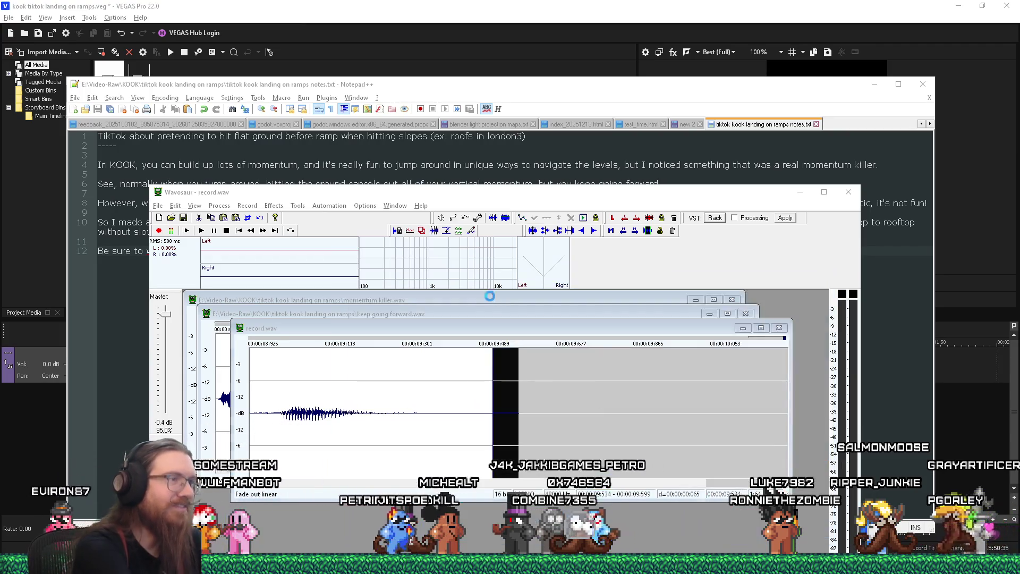
key(alt+Tab)
key(Tab)
key(Tab)
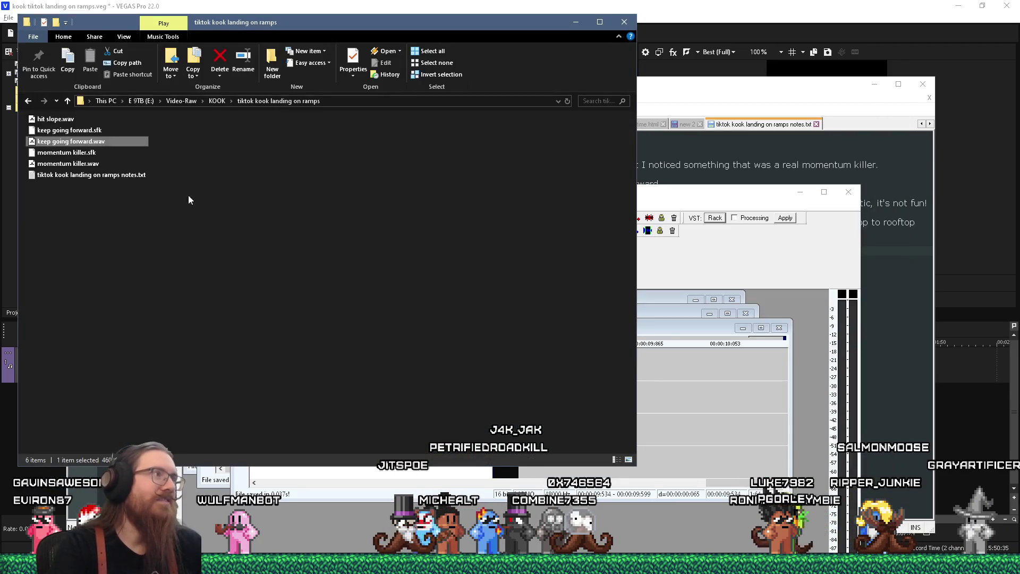
key(alt+Tab)
key(Tab)
drag(273, 146, 405, 271)
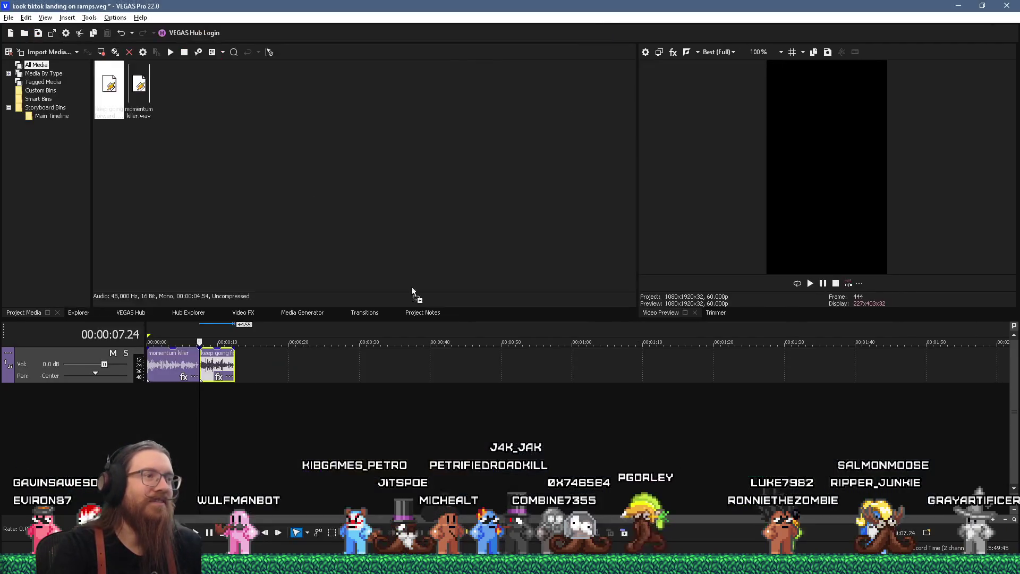
drag(262, 350, 238, 355)
Bring the voiceover script notes back to the front.
key(alt+Tab)
key(Tab)
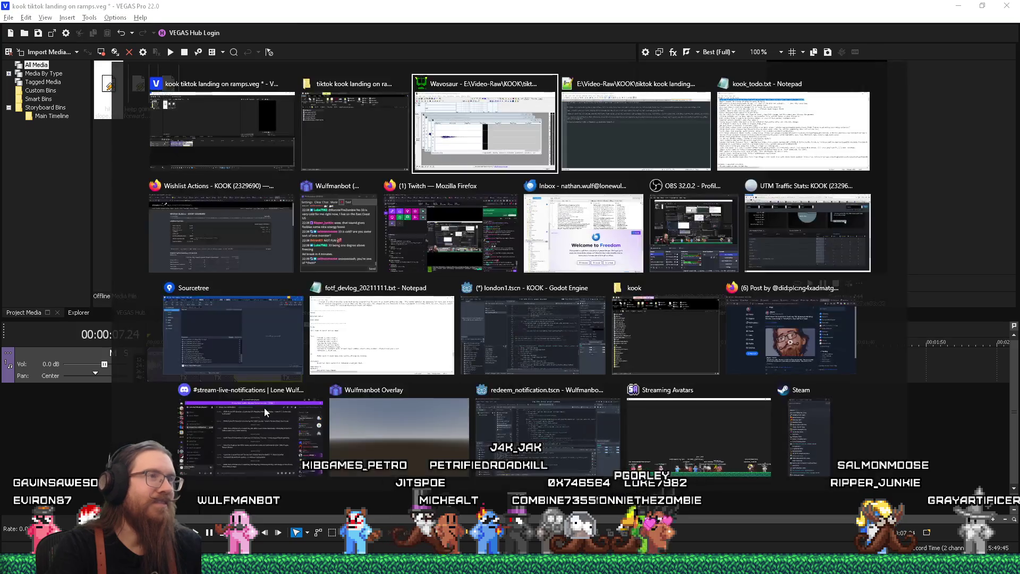
key(Tab)
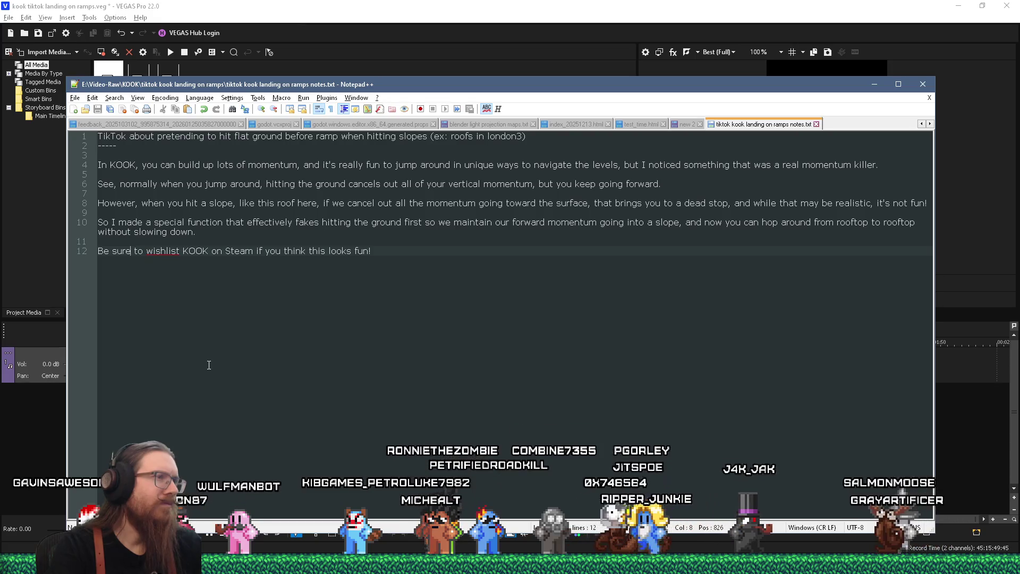
Record a roughly three-minute Wavosaur take while reading the whole ramp-landing script from the notes.
key(alt+Tab)
key(Tab)
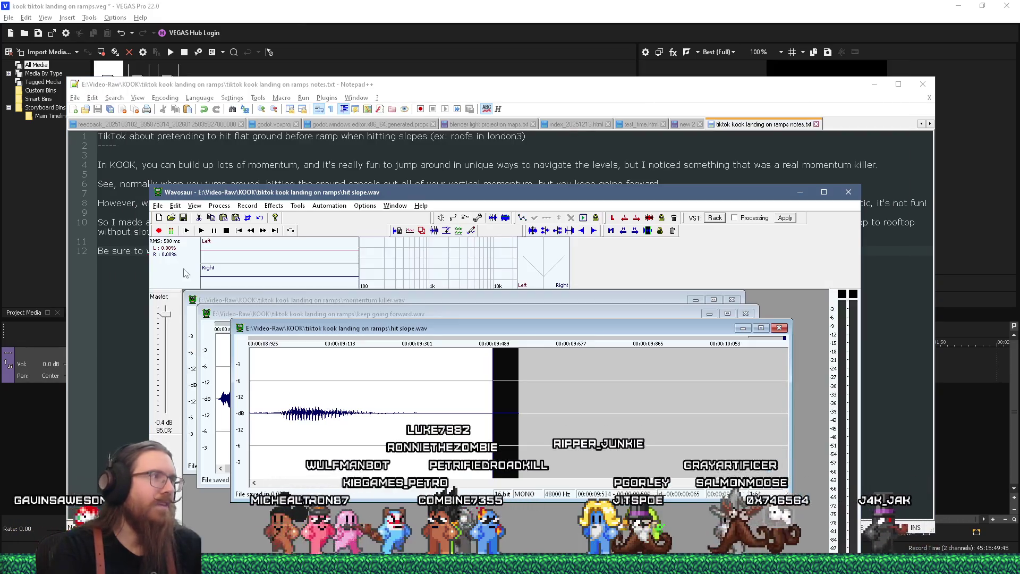
key(alt+Tab)
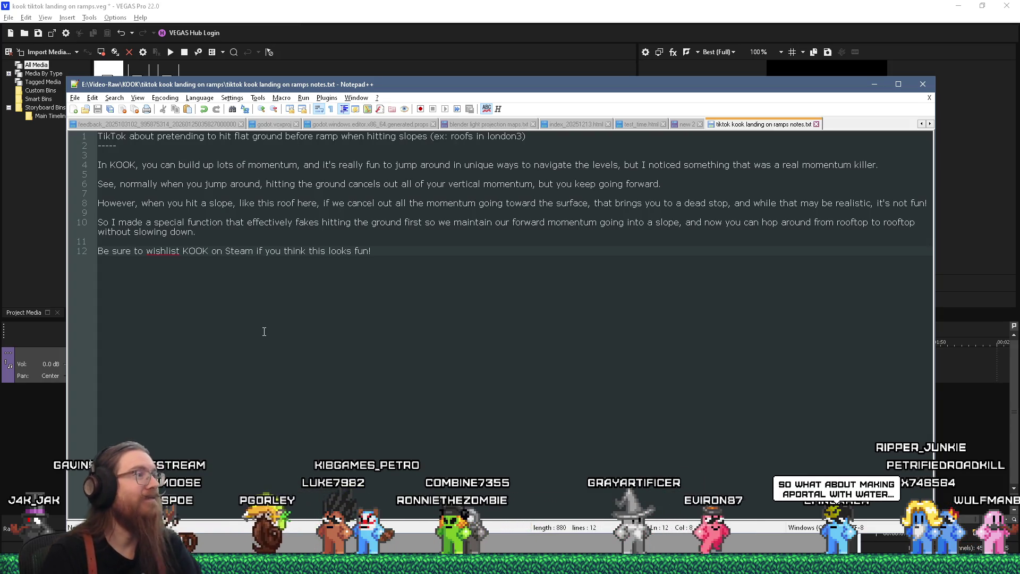
key(alt+Tab)
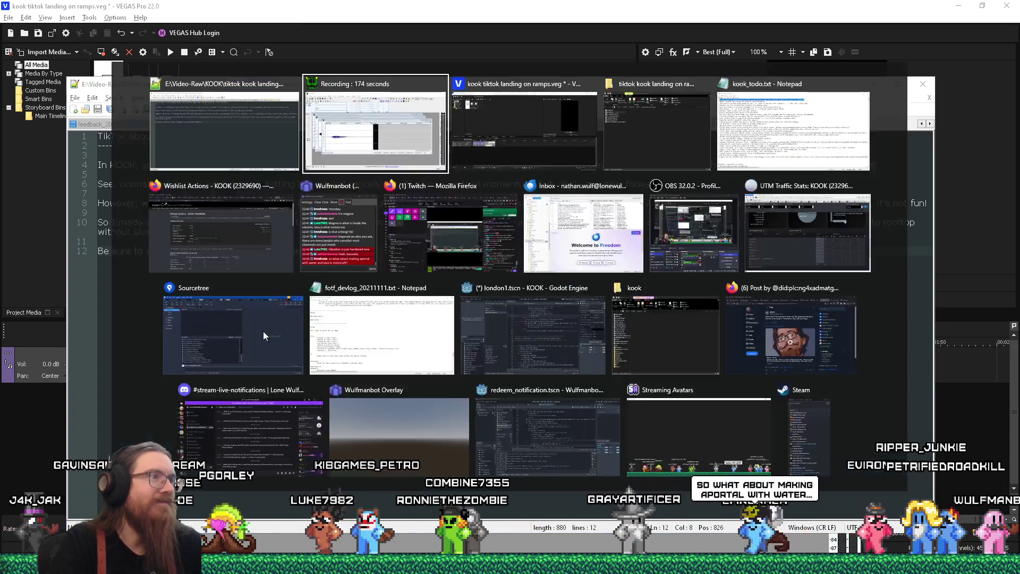
Stop and save the recording, then convert the long take to mono from the left channel.
key(space)
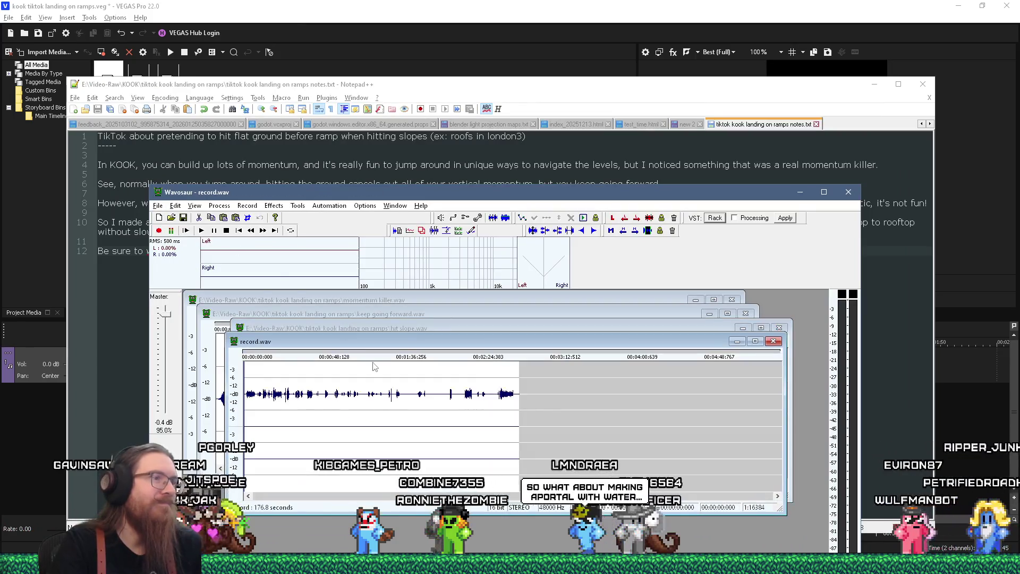
key(ctrl+s)
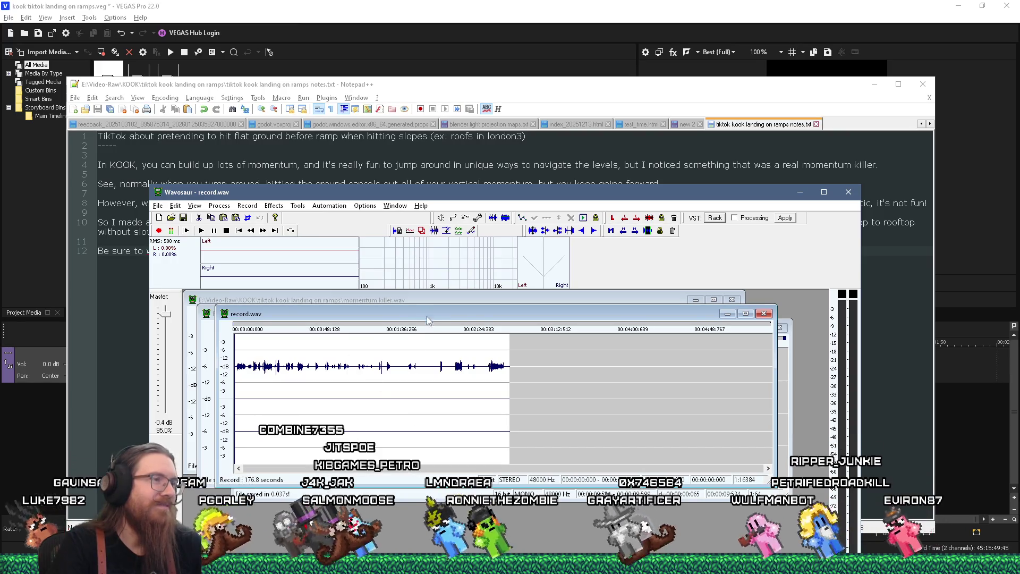
key(space)
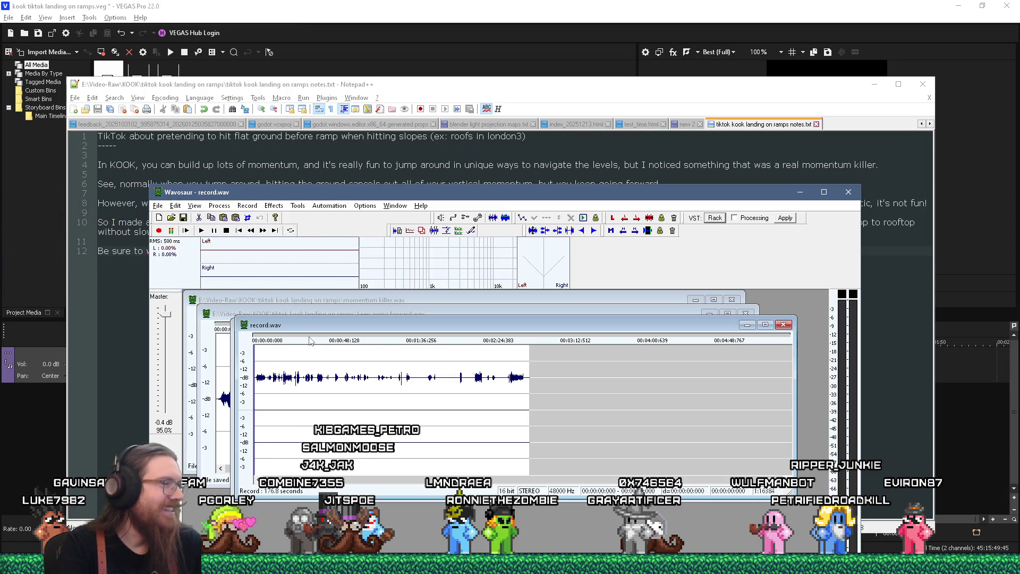
click(220, 206)
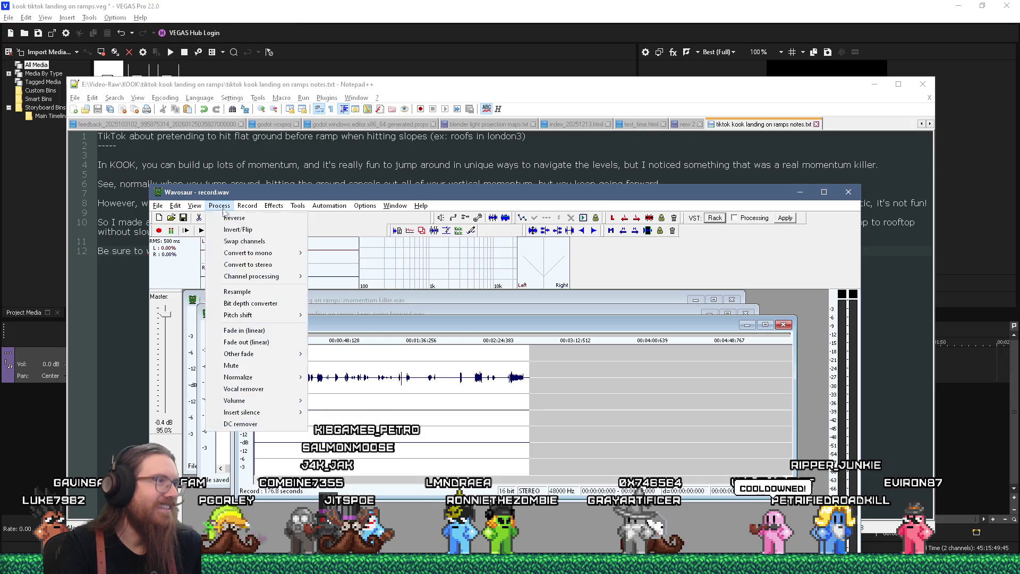
mouse_move(269, 259)
click(332, 277)
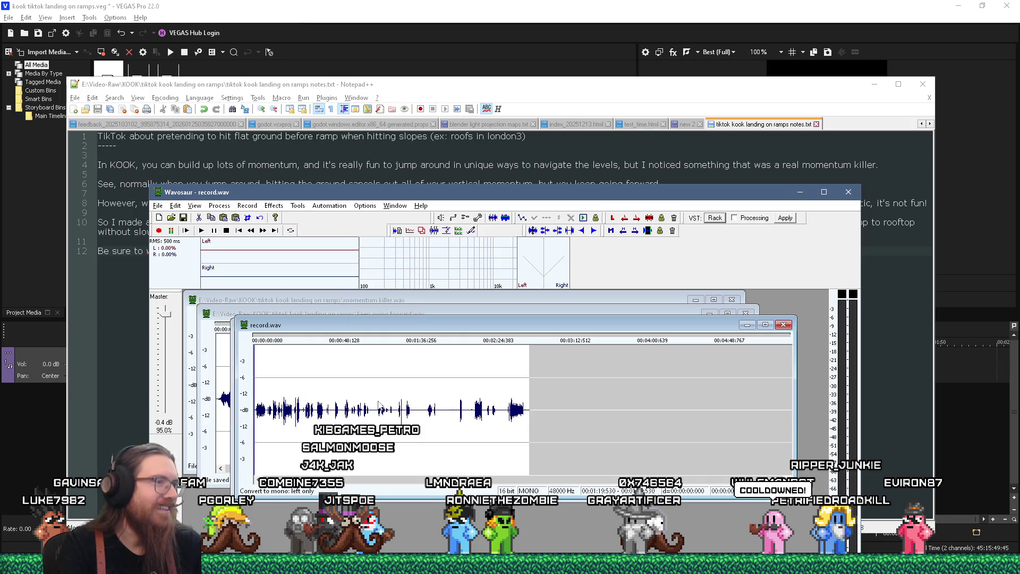
Boost the whole take's volume by 6 dB.
key(ctrl+a)
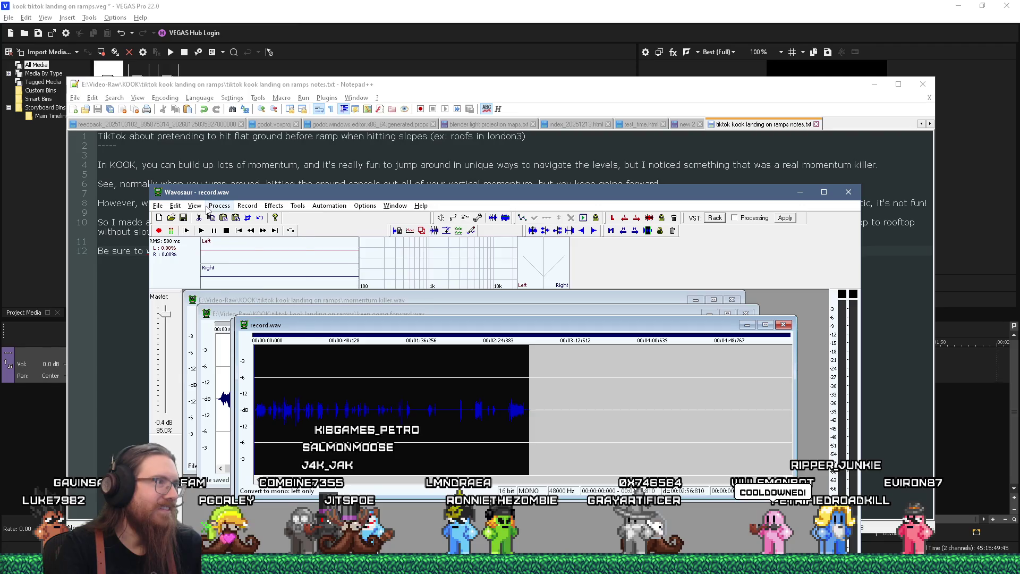
click(215, 207)
click(314, 405)
click(526, 421)
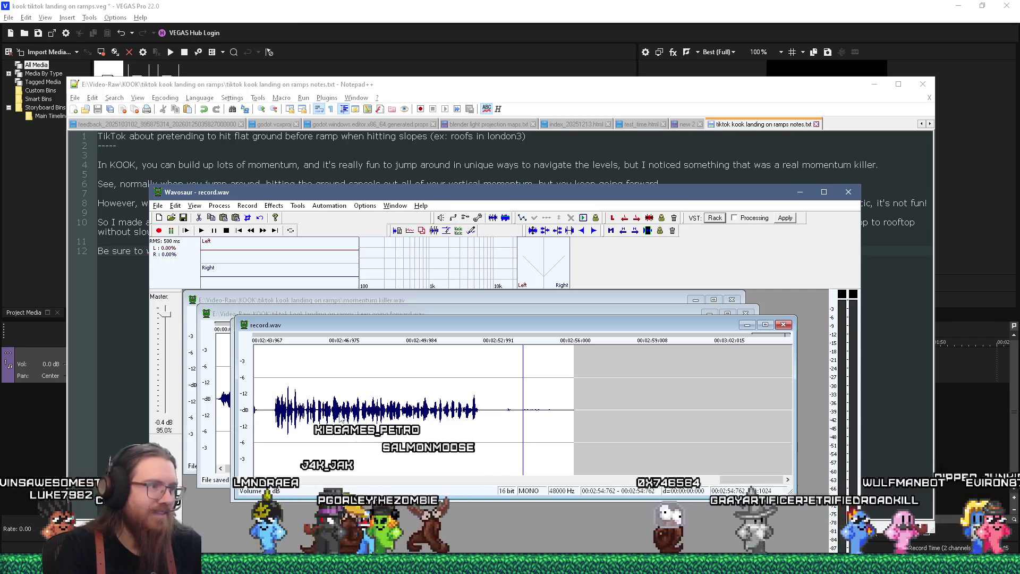
Delete the silence before and after the speech, then bring up Save As for the take.
scroll(526, 422, up, 3)
click(396, 417)
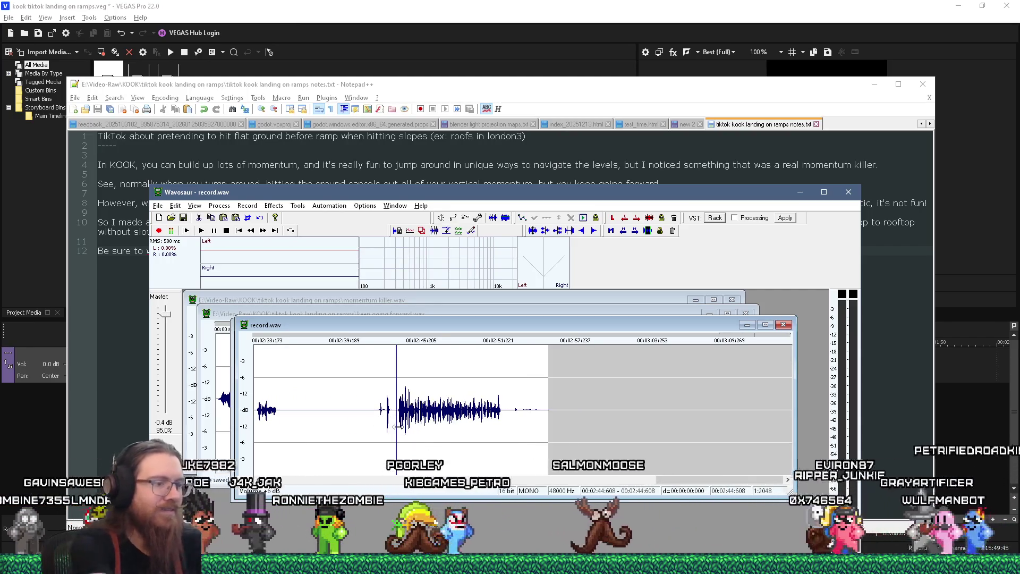
key(shift+Home)
key(Delete)
scroll(401, 431, up, 3)
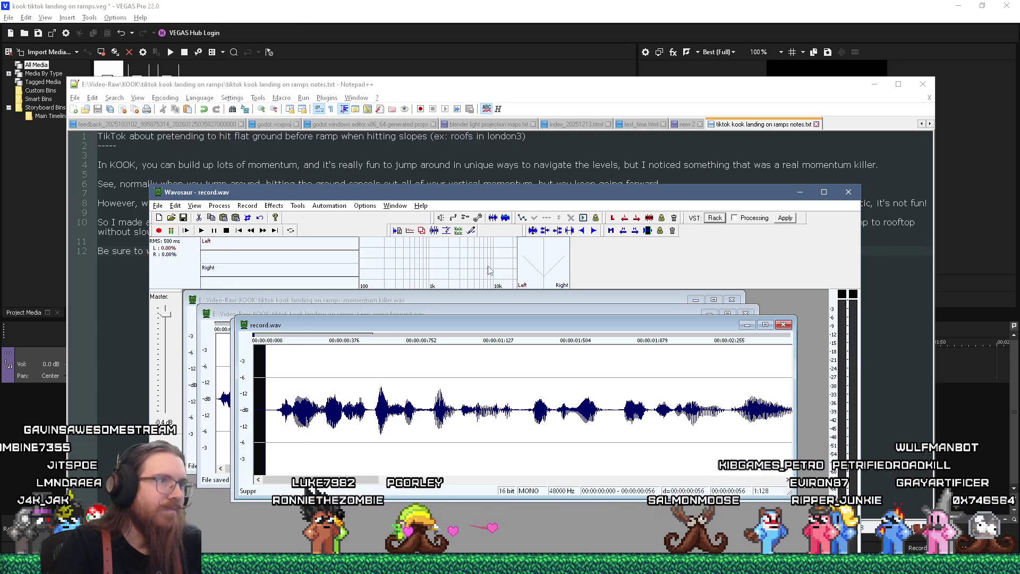
scroll(506, 422, down, 3)
drag(470, 420, 786, 406)
key(Delete)
scroll(786, 405, up, 1)
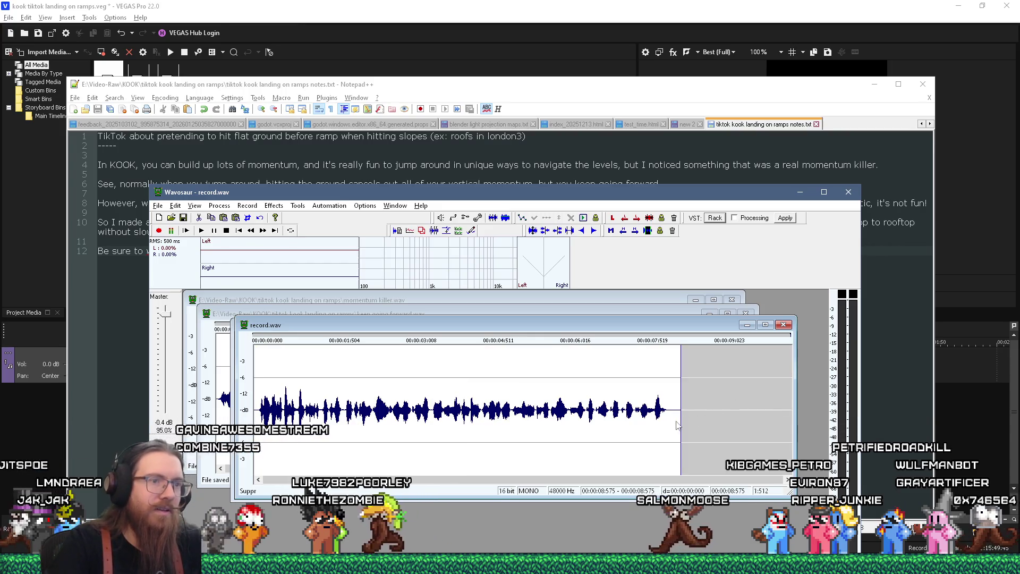
drag(678, 425, 674, 422)
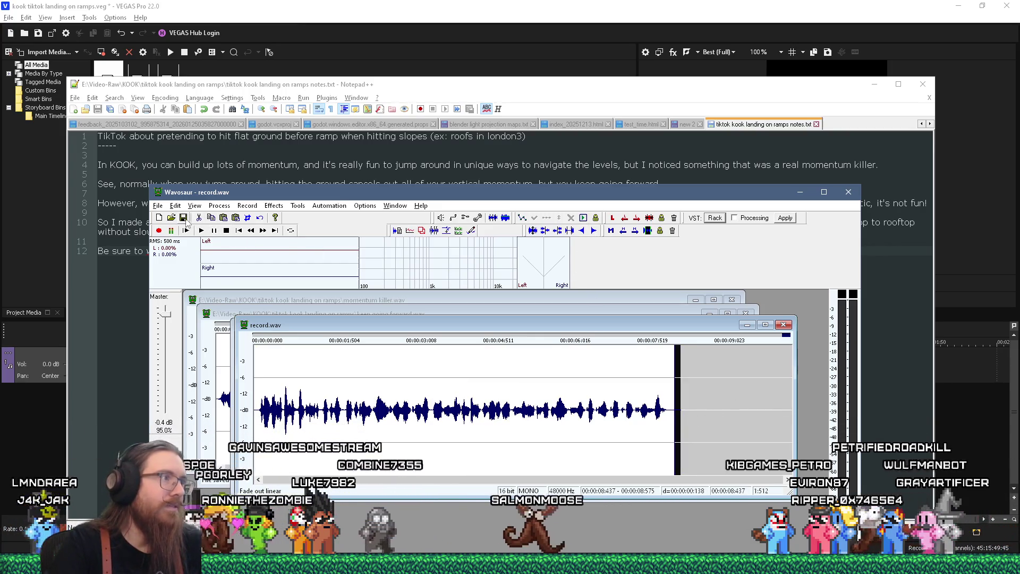
key(ctrl+s)
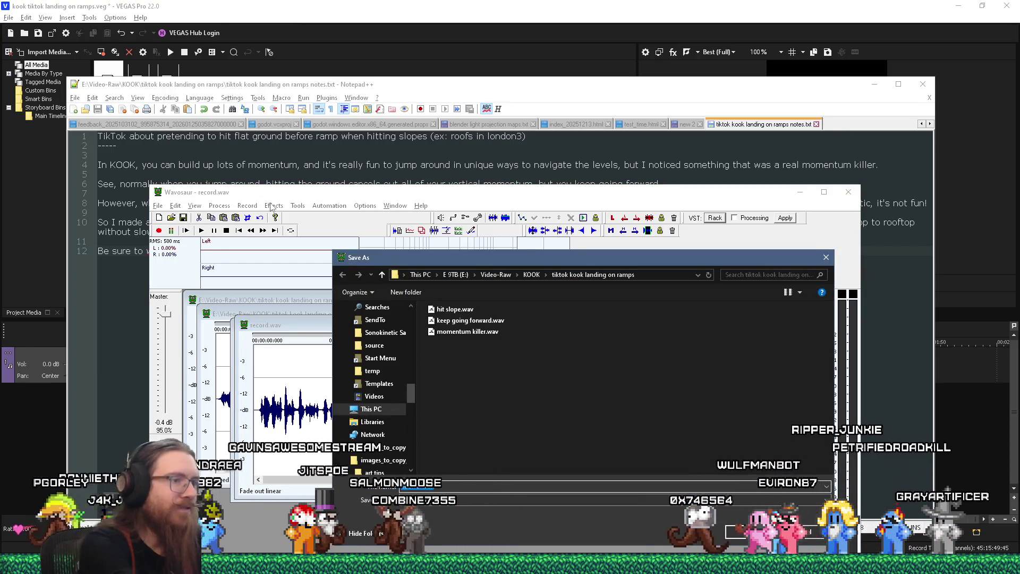
Save the take as special function.wav and bring it into the VEGAS project.
key(Return)
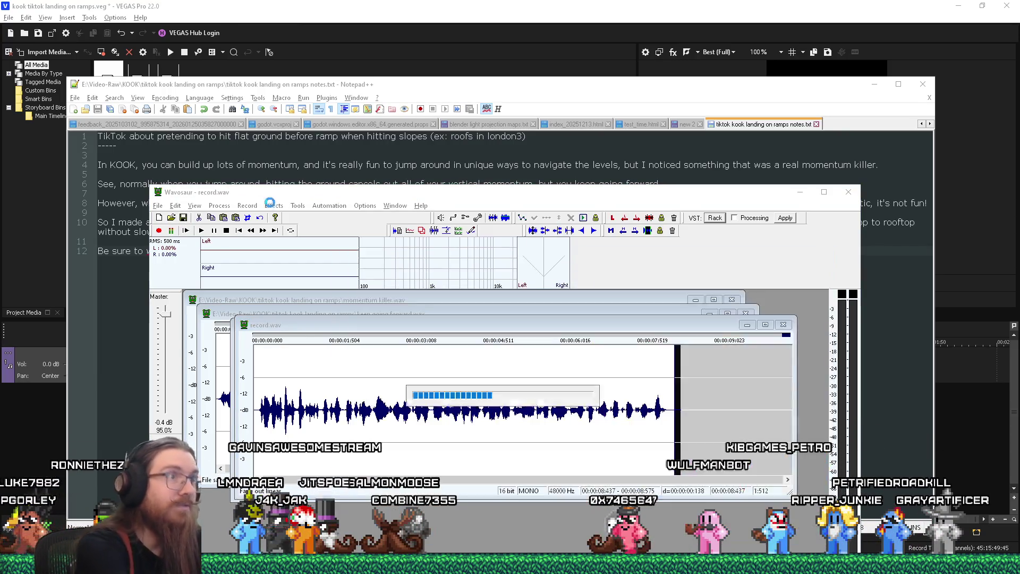
key(alt+Tab)
mouse_move(99, 116)
mouse_down()
mouse_move(212, 133)
mouse_move(336, 181)
mouse_move(310, 358)
mouse_move(340, 372)
mouse_up()
key(alt+Tab)
key(alt+Tab)
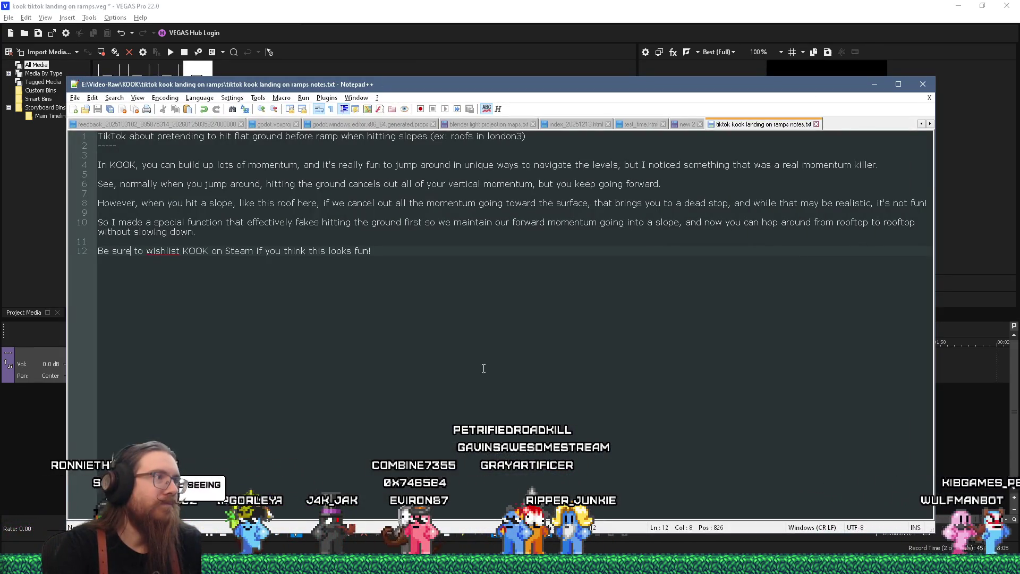
Check the script notes for the next line, then return to Wavosaur to record.
key(alt+Tab)
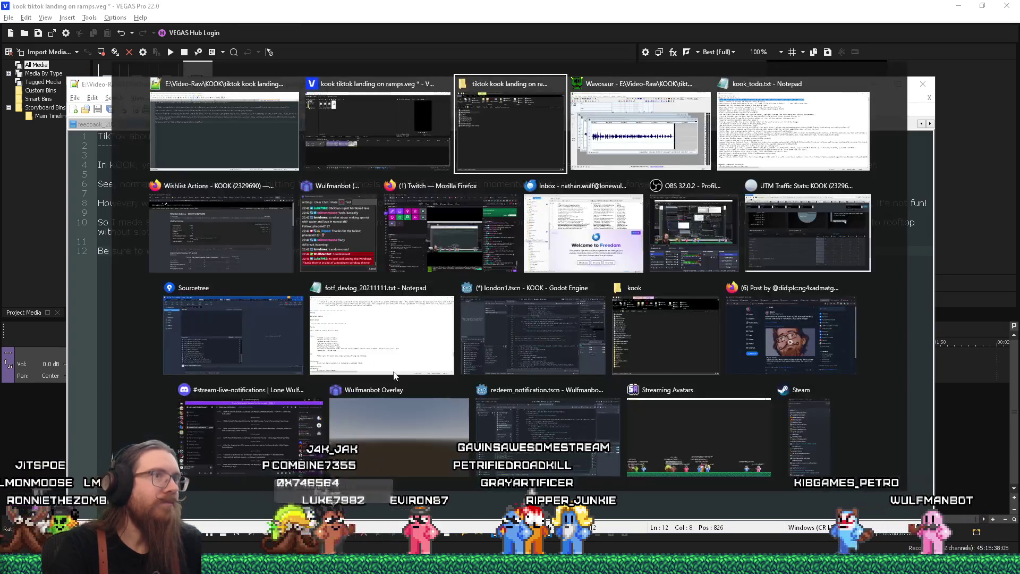
key(alt+Tab)
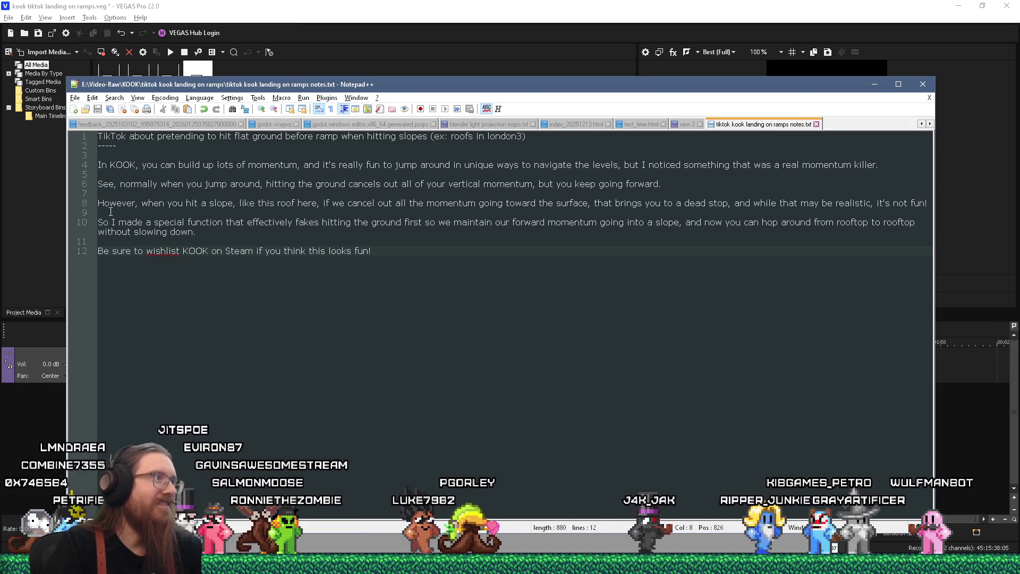
key(alt+Tab)
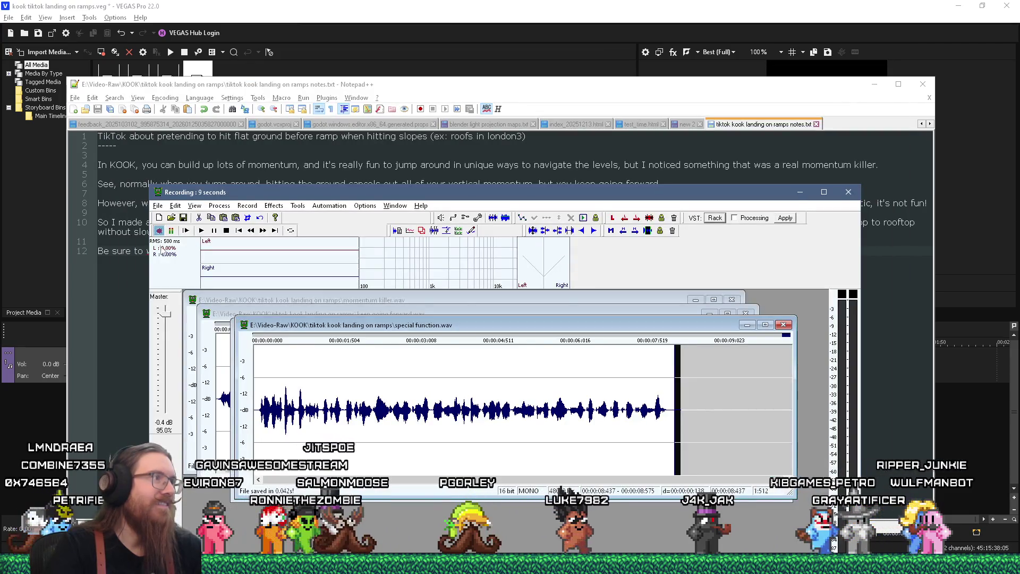
Stop recording, convert the take to mono from the left channel, and normalize it.
click(226, 230)
click(214, 206)
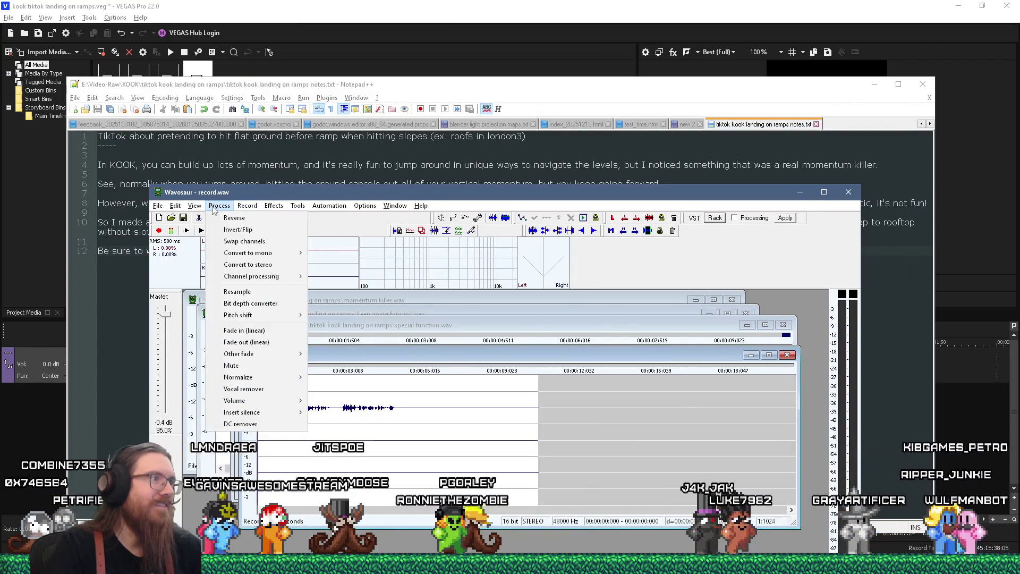
mouse_move(247, 253)
click(340, 277)
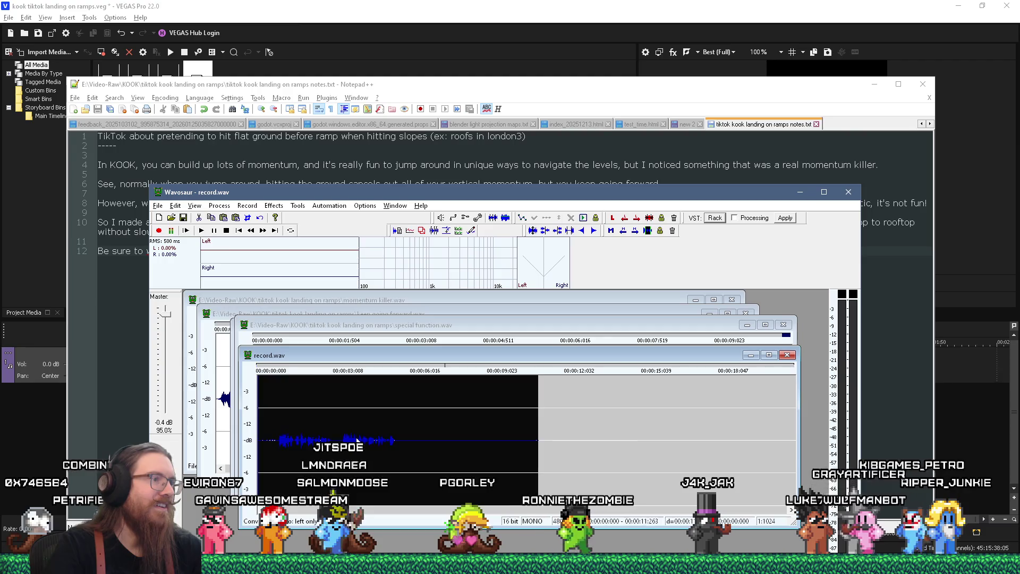
click(219, 205)
click(317, 420)
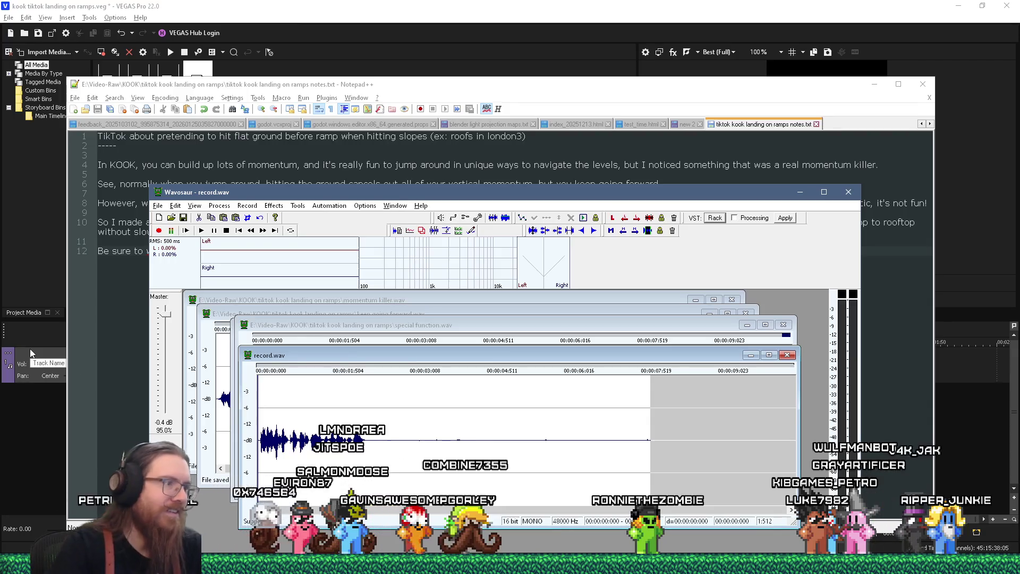
Delete the trailing silence and save the take as wishlist kook.wav.
key(ctrl+s)
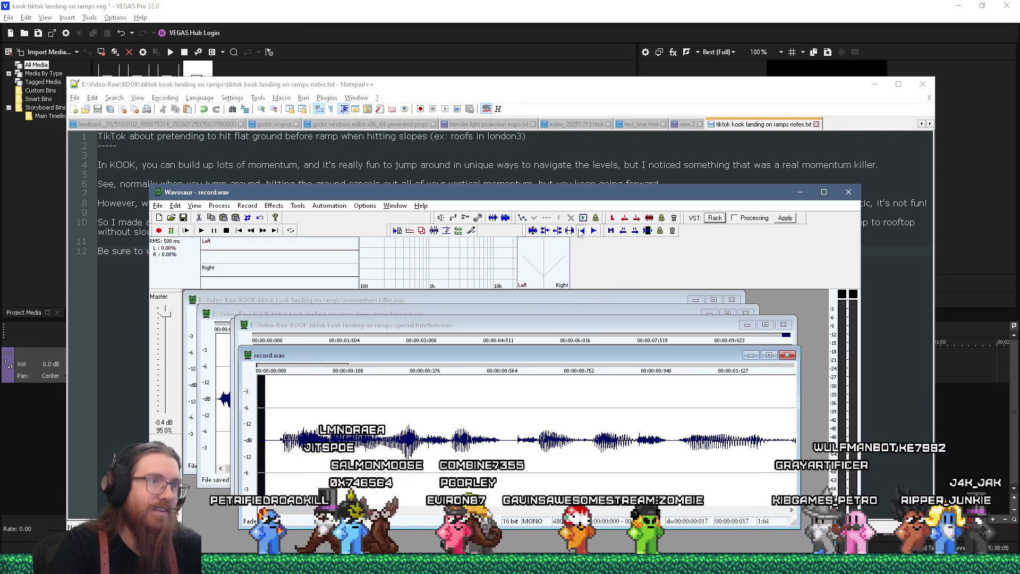
key(ctrl+z)
key(Delete)
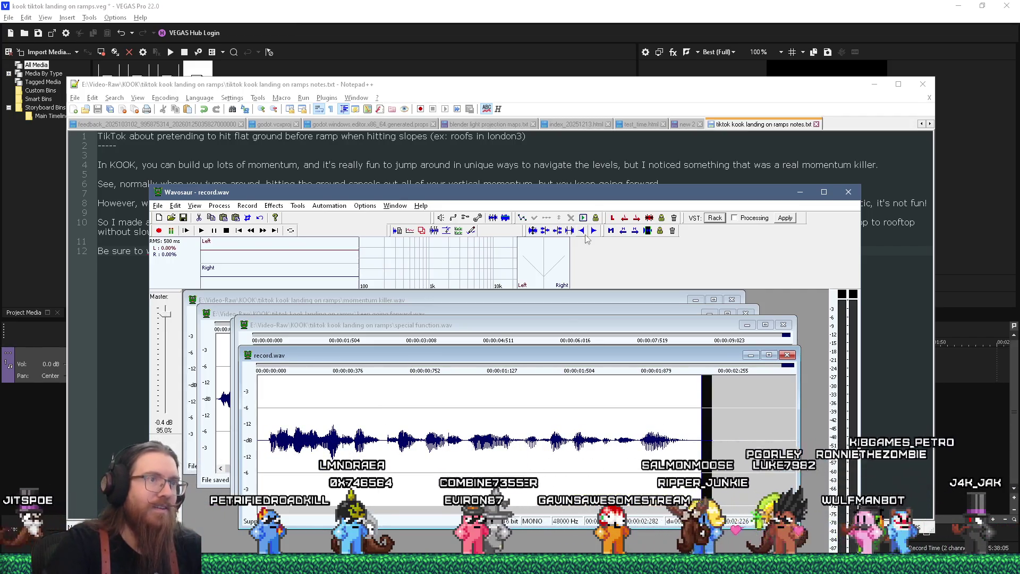
key(ctrl+s)
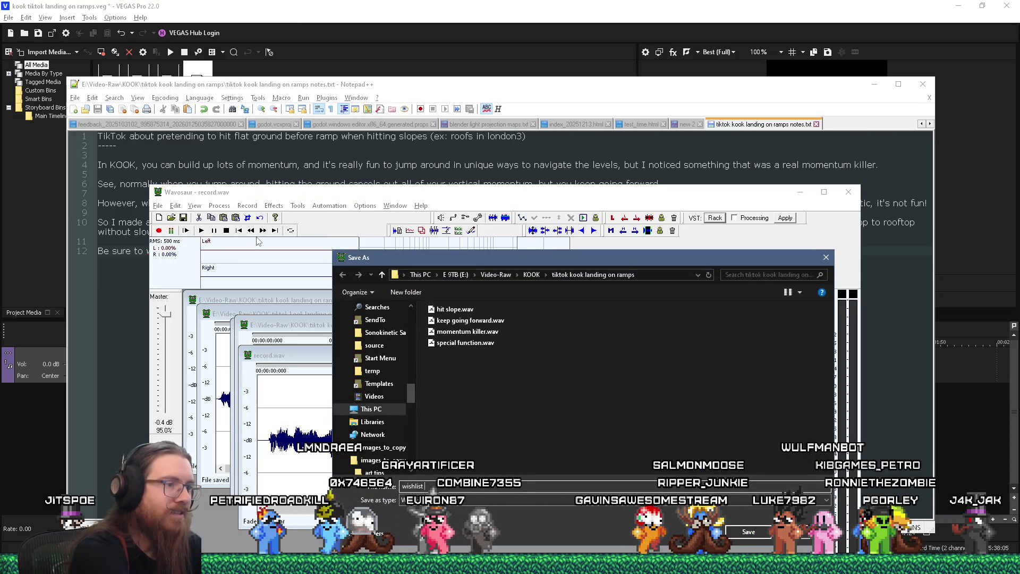
key(Return)
key(alt+Tab)
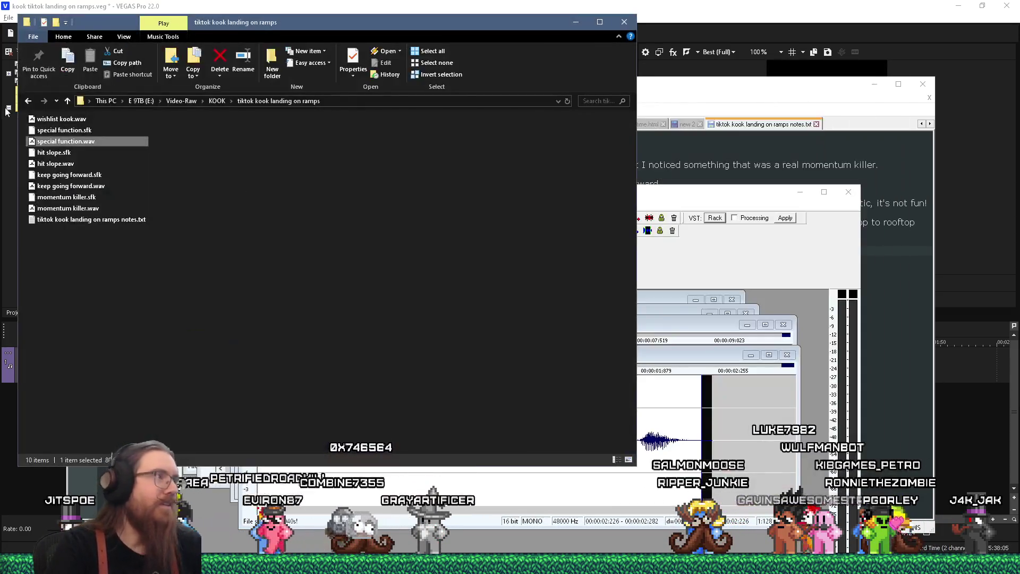
Place wishlist kook.wav after special function on the VEGAS audio track and check it at 24.49 s.
key(alt+Tab)
mouse_move(378, 149)
mouse_down()
mouse_move(415, 149)
mouse_move(398, 356)
mouse_move(370, 362)
mouse_up()
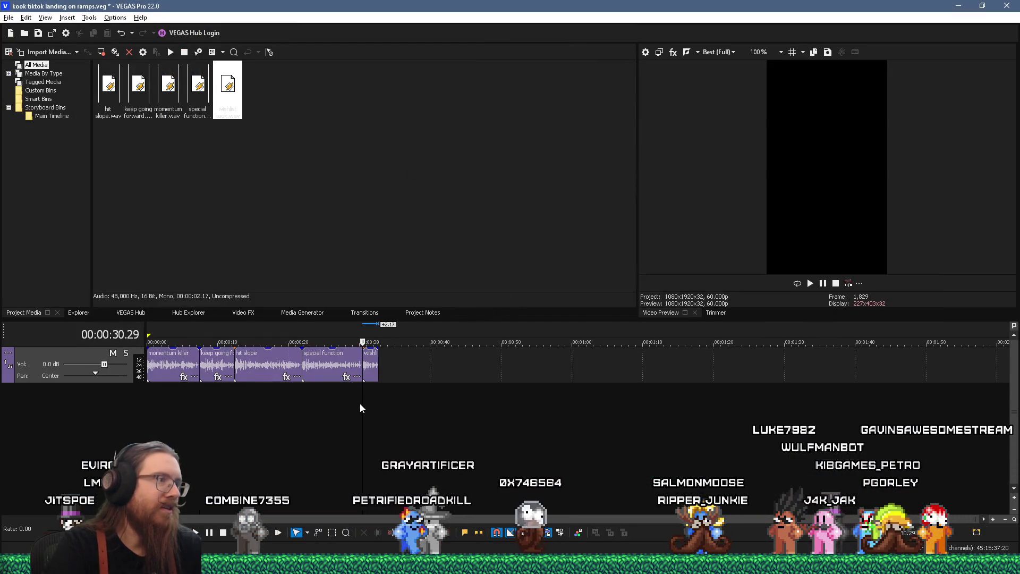
scroll(370, 405, up, 5)
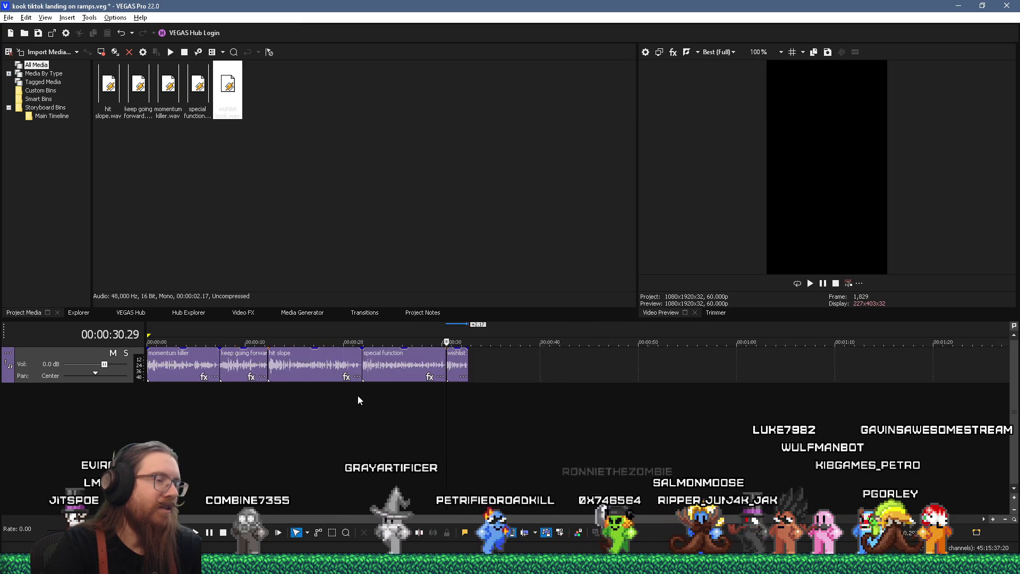
click(518, 384)
click(579, 403)
click(588, 402)
click(489, 401)
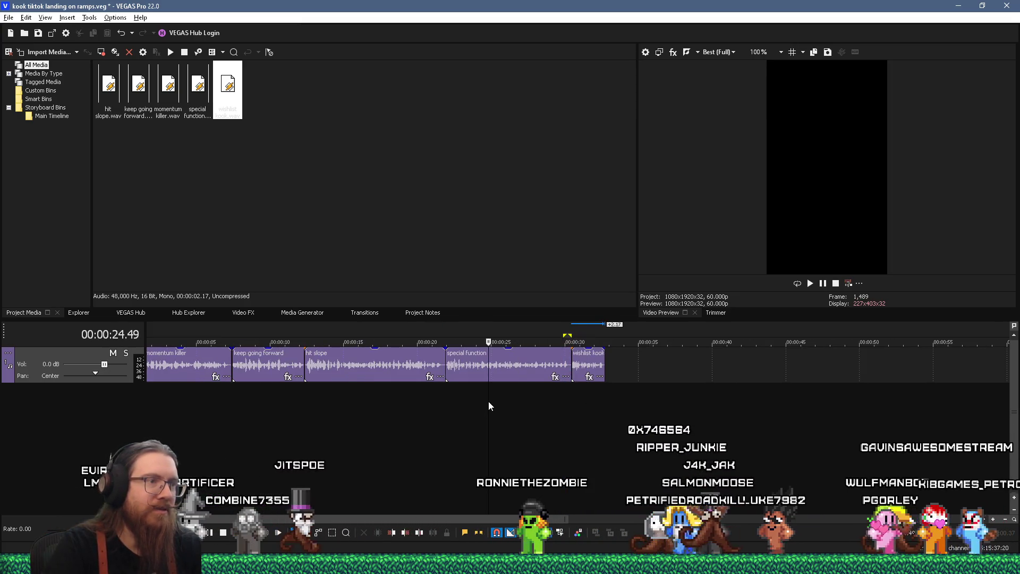
scroll(488, 403, down, 3)
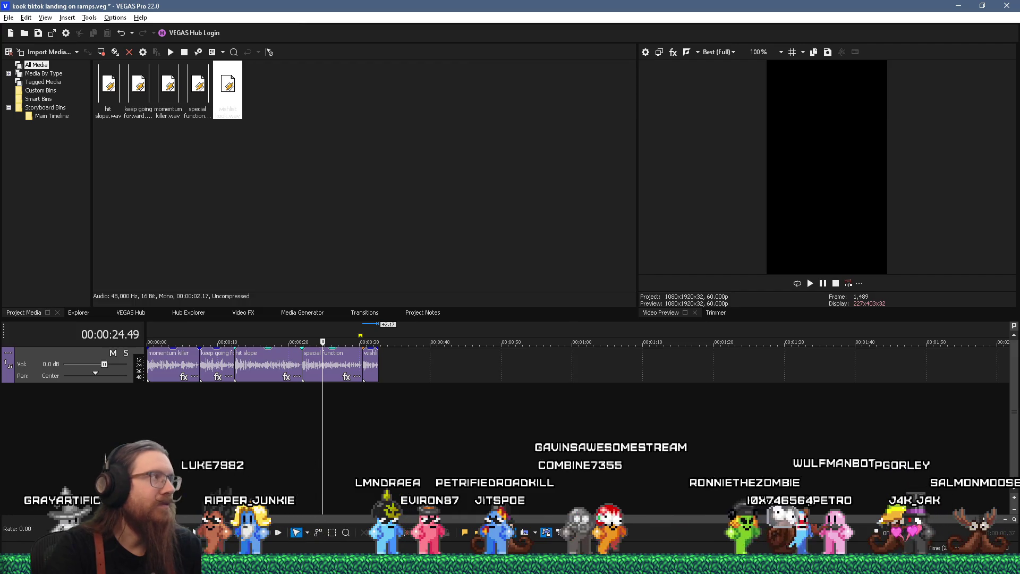
key(alt+Tab)
key(alt+Tab)
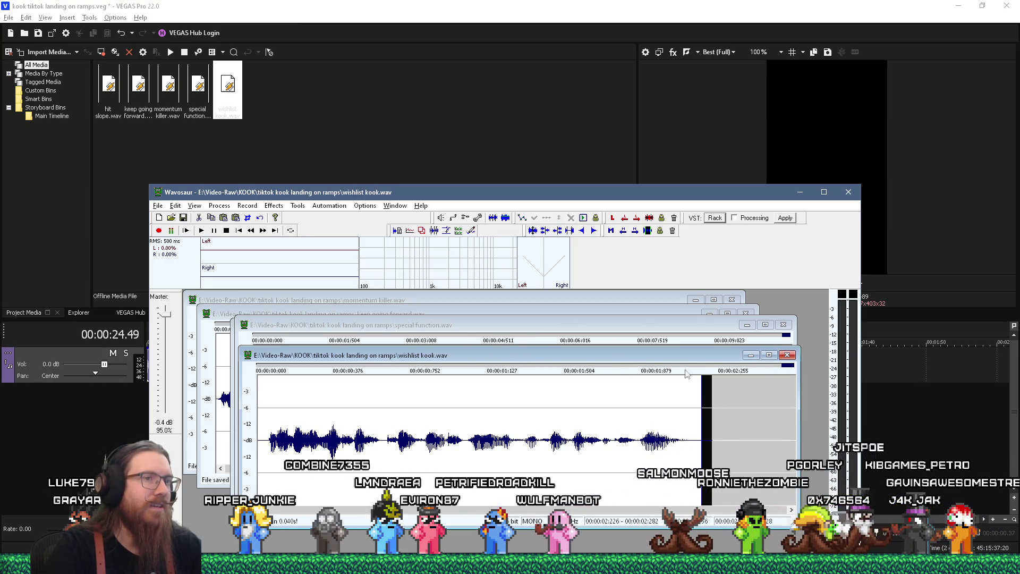
mouse_move(586, 361)
mouse_down()
mouse_move(588, 296)
mouse_move(589, 344)
mouse_up()
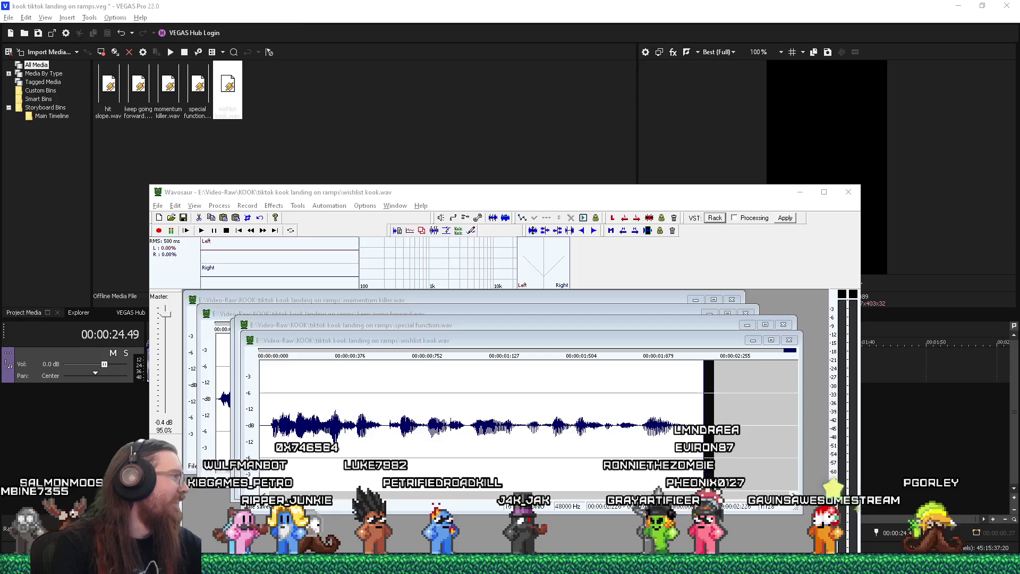
key(alt+Tab)
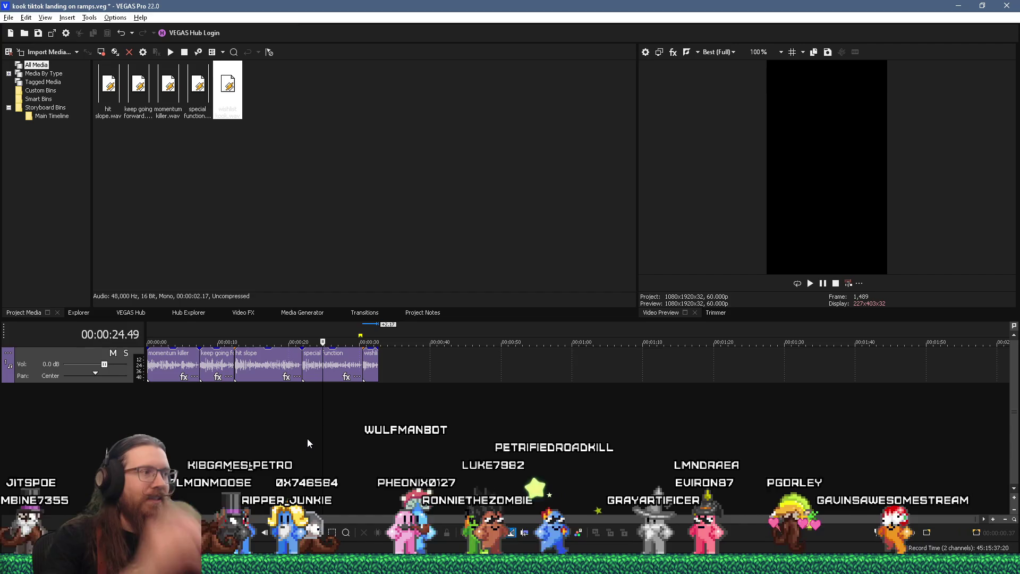
Play the voiceover track from the project start to review the gaps.
scroll(167, 412, up, 1)
click(152, 410)
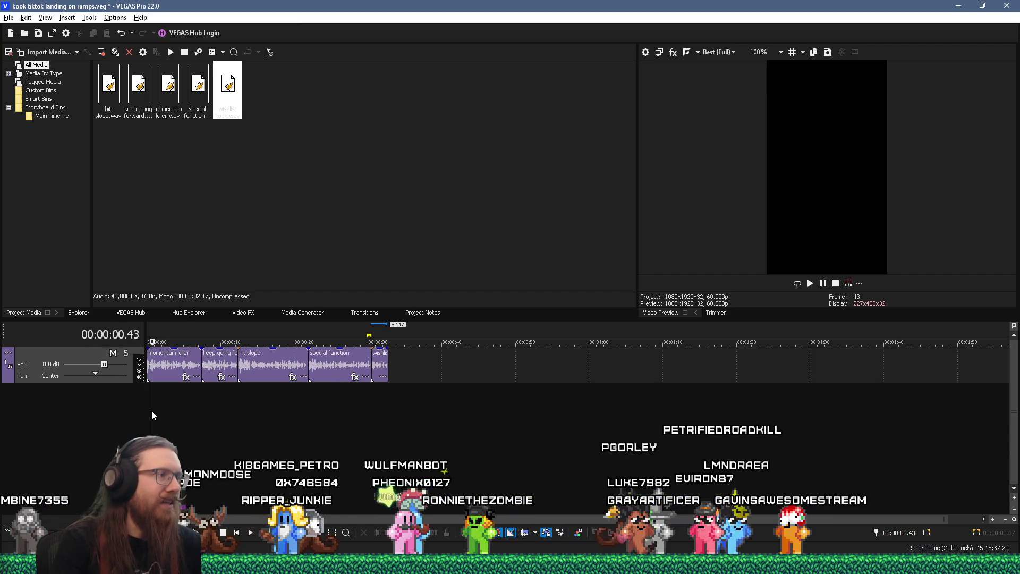
click(148, 417)
key(space)
scroll(195, 429, up, 5)
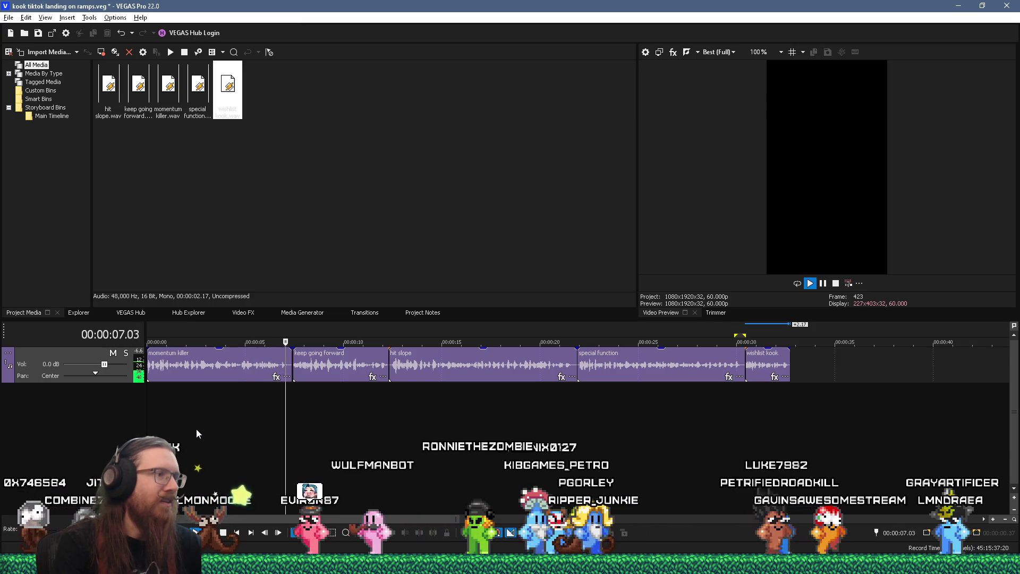
key(space)
Close the gap before keep going forward and preview the momentum killer join.
scroll(384, 413, up, 2)
click(358, 366)
scroll(358, 367, up, 3)
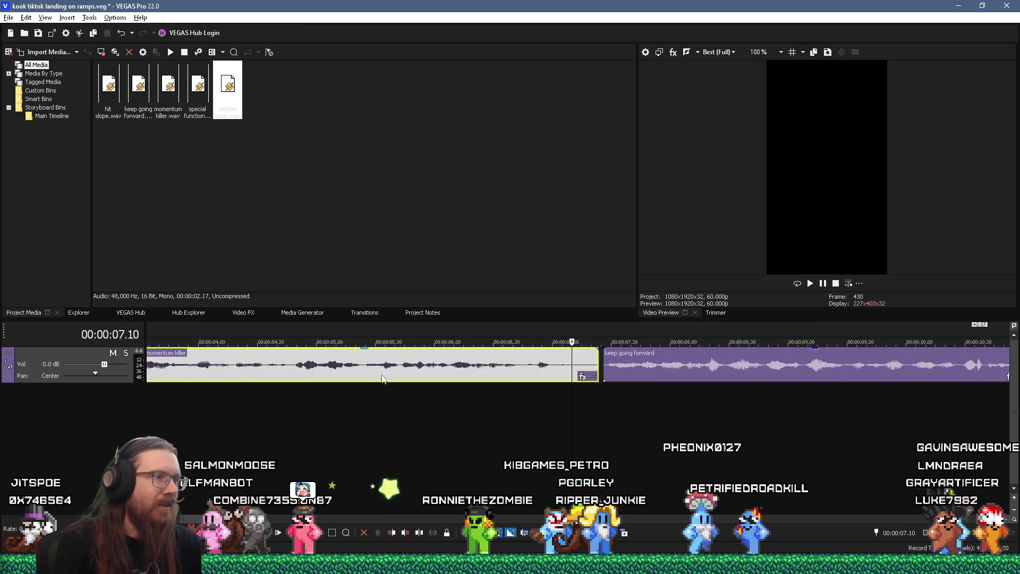
drag(632, 371, 604, 371)
click(555, 401)
key(space)
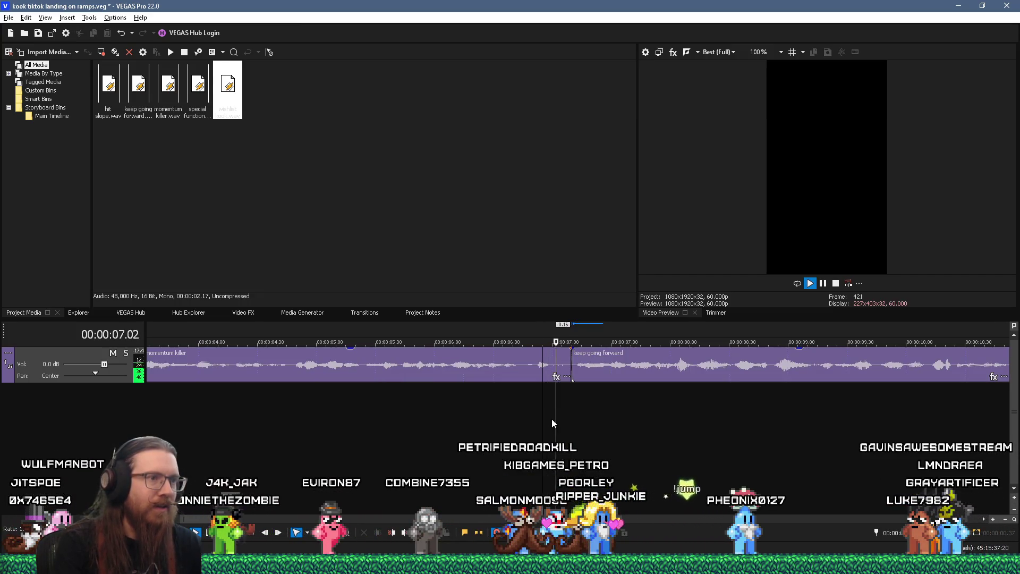
scroll(551, 442, down, 3)
key(space)
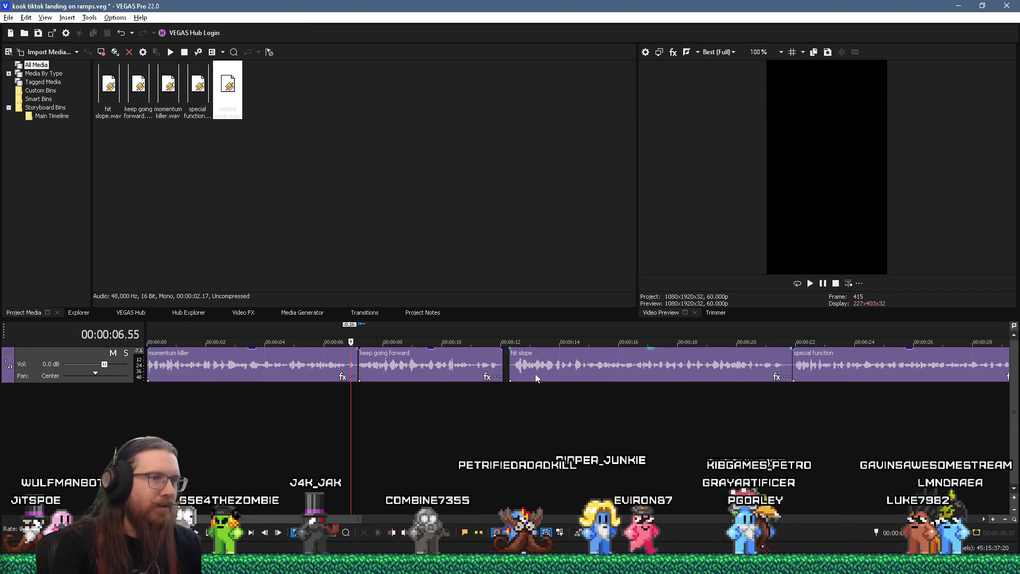
Slide hit slope up against keep going forward and play back the adjusted voiceovers.
drag(534, 375, 535, 373)
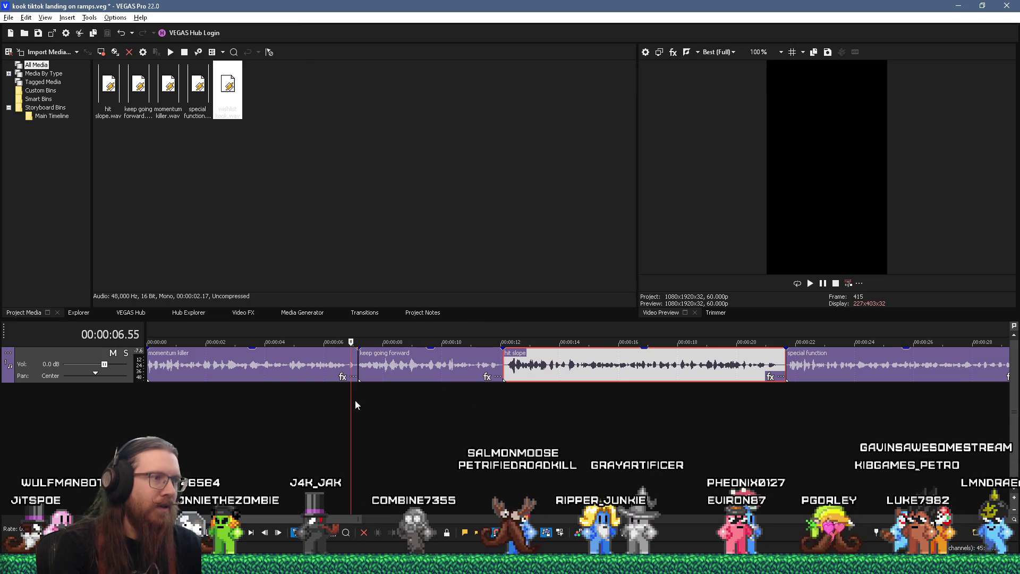
key(space)
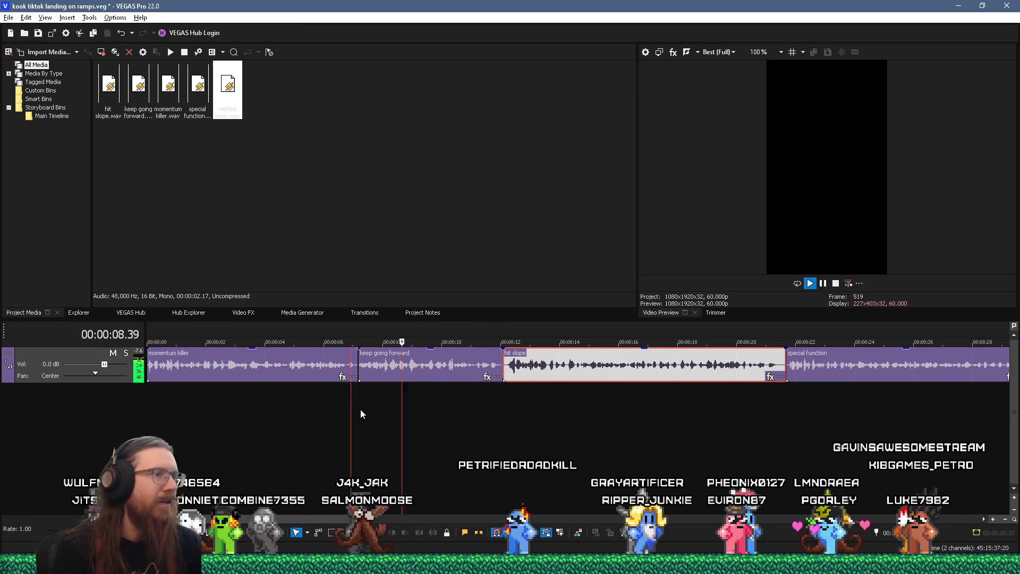
scroll(479, 413, up, 2)
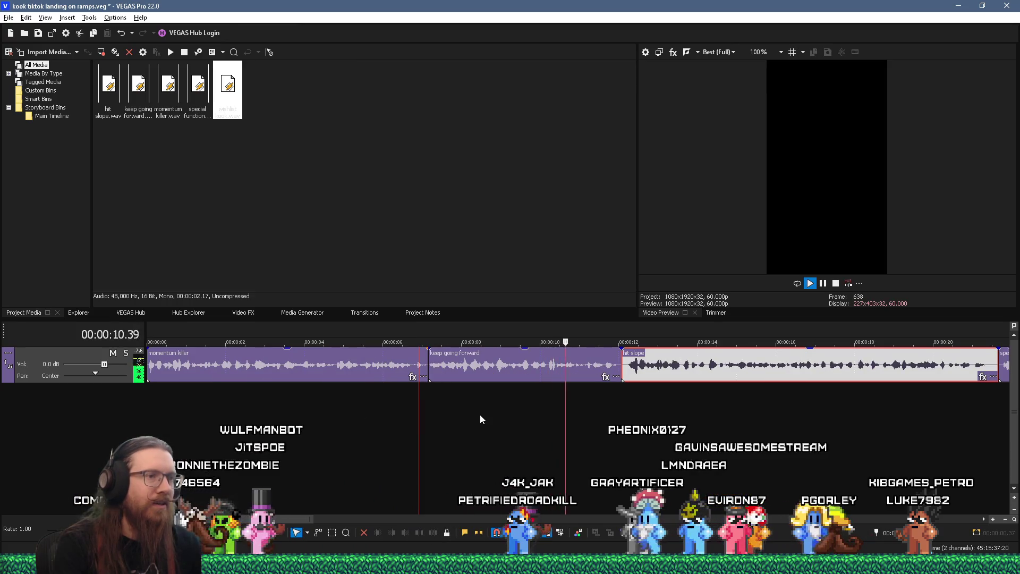
scroll(557, 424, up, 2)
key(space)
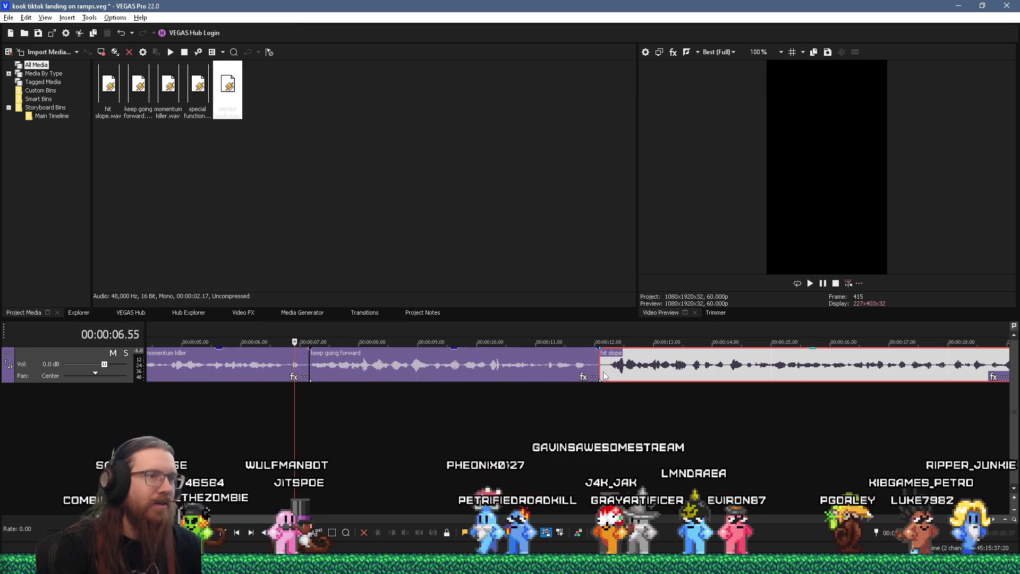
drag(610, 370, 601, 370)
click(597, 374)
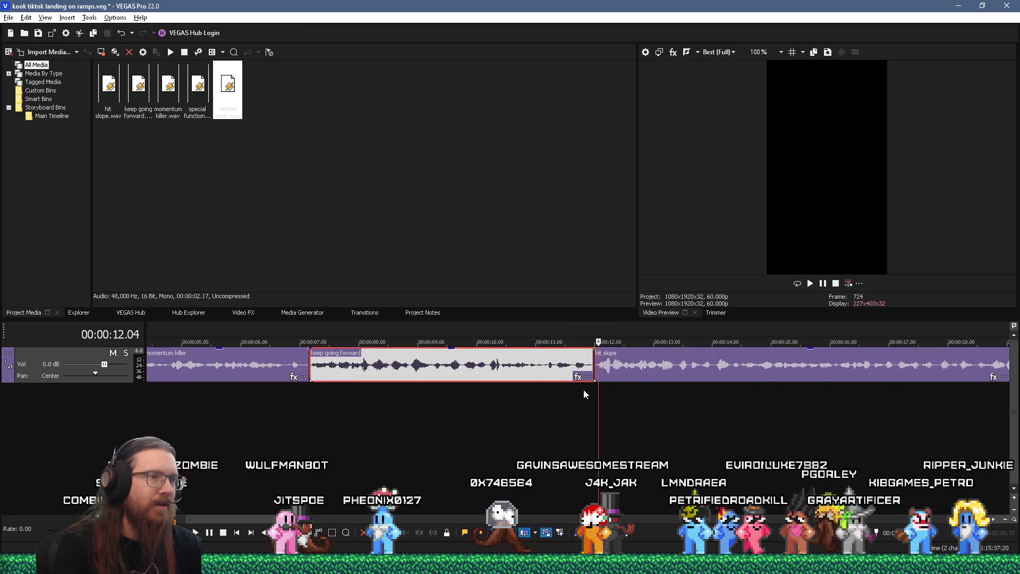
click(606, 376)
click(592, 404)
scroll(592, 403, down, 2)
key(space)
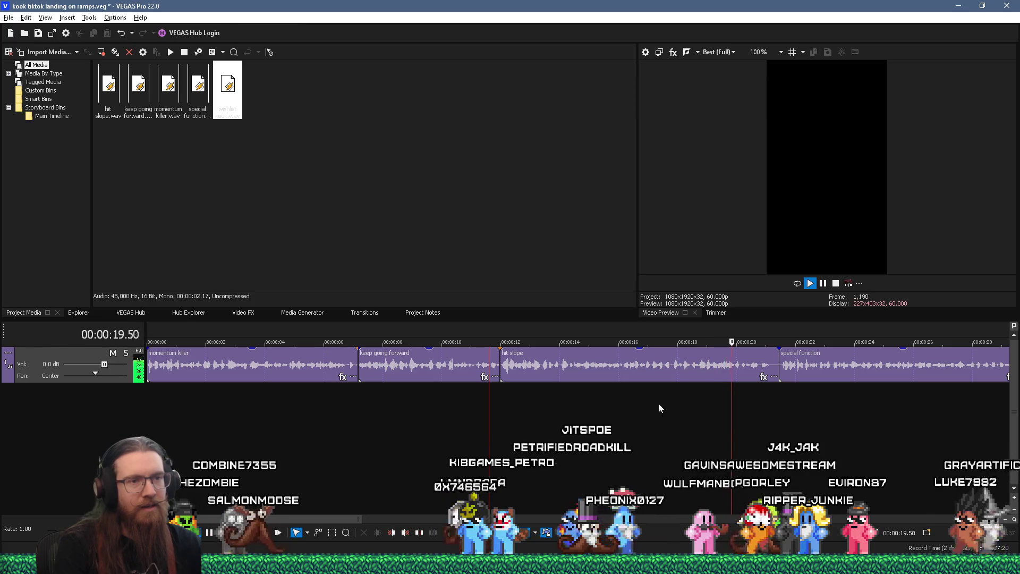
Trim hit slope's end and butt special function against it.
scroll(754, 405, up, 2)
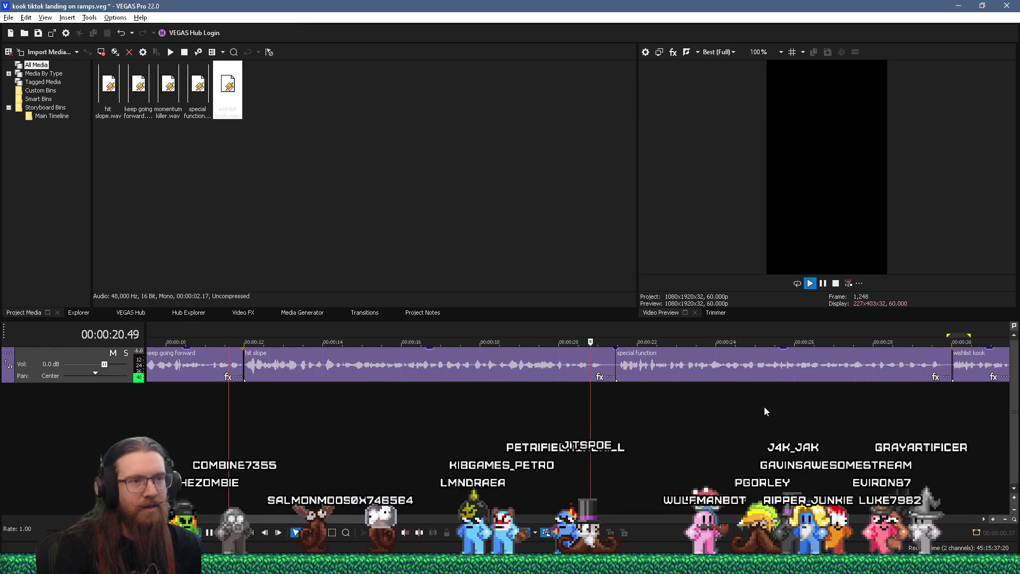
click(610, 370)
drag(608, 370, 610, 371)
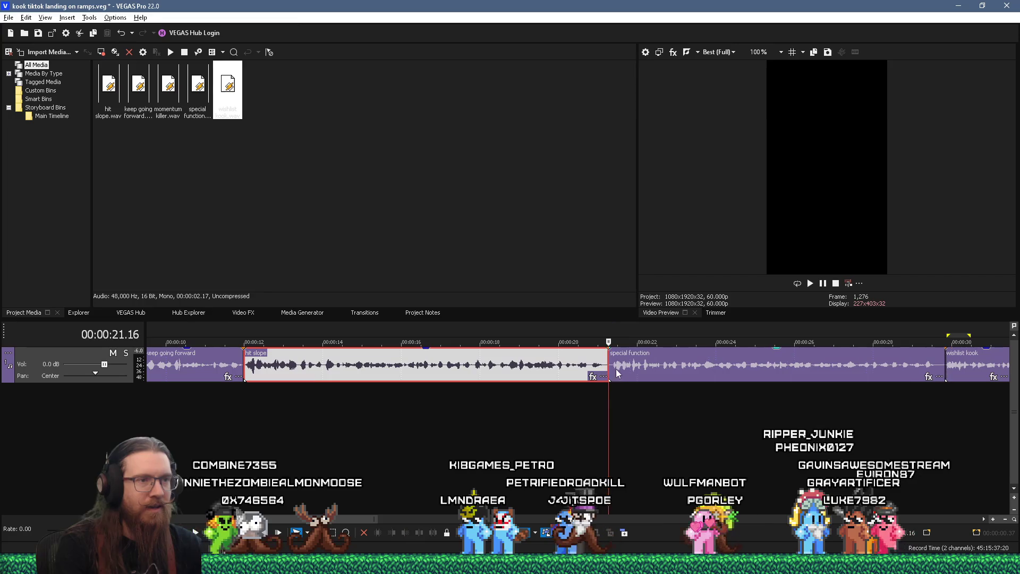
click(611, 371)
scroll(577, 373, up, 5)
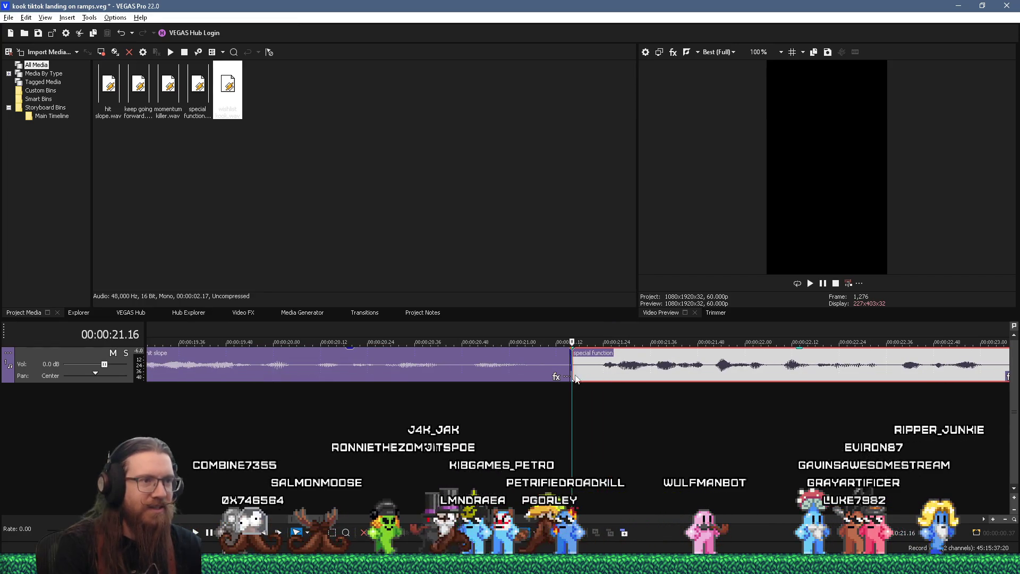
mouse_move(578, 374)
mouse_down()
mouse_move(597, 374)
mouse_move(573, 374)
mouse_up()
click(548, 370)
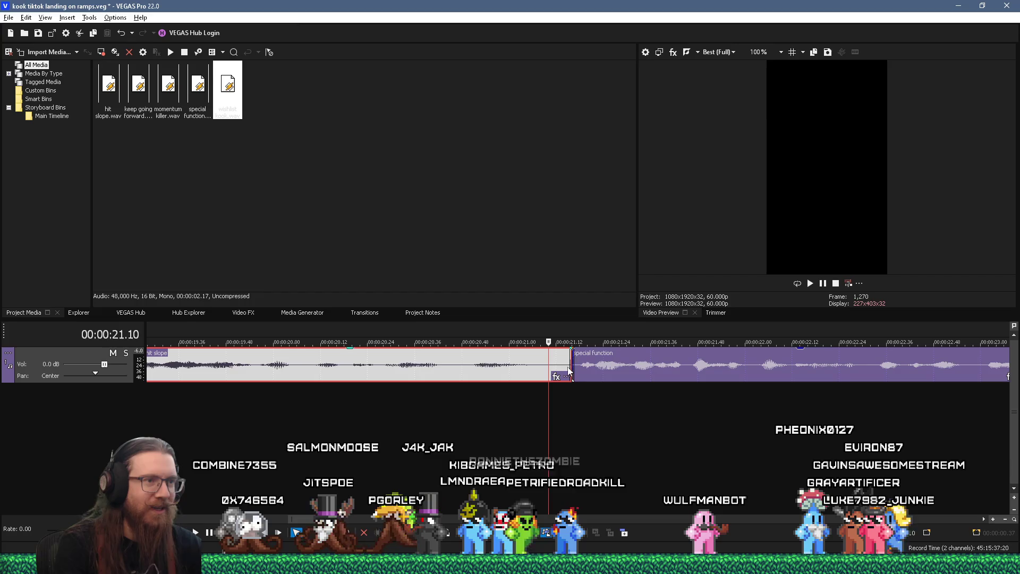
click(451, 398)
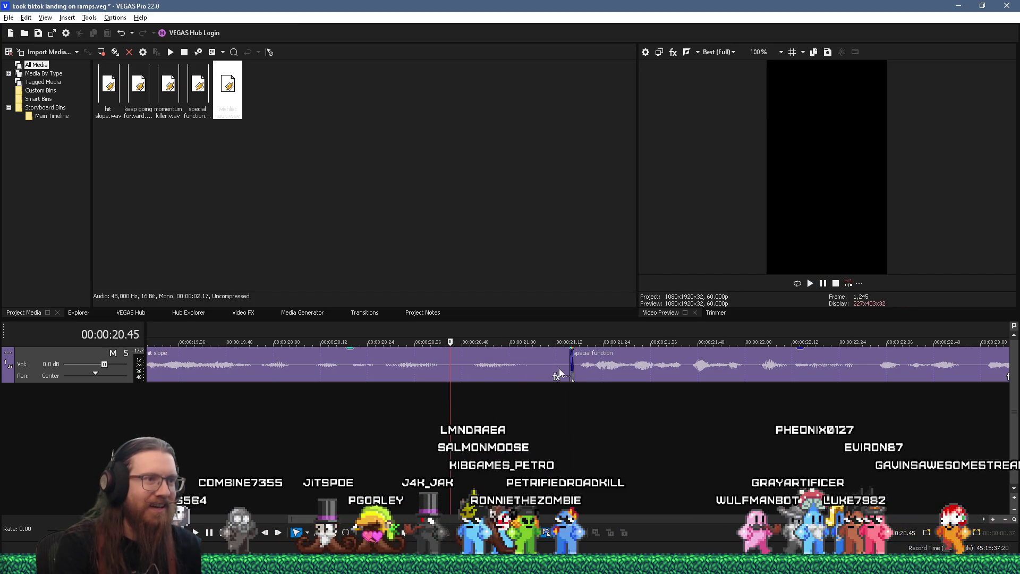
Shorten the tail of hit slope and preview the trimmed join.
drag(570, 364, 548, 364)
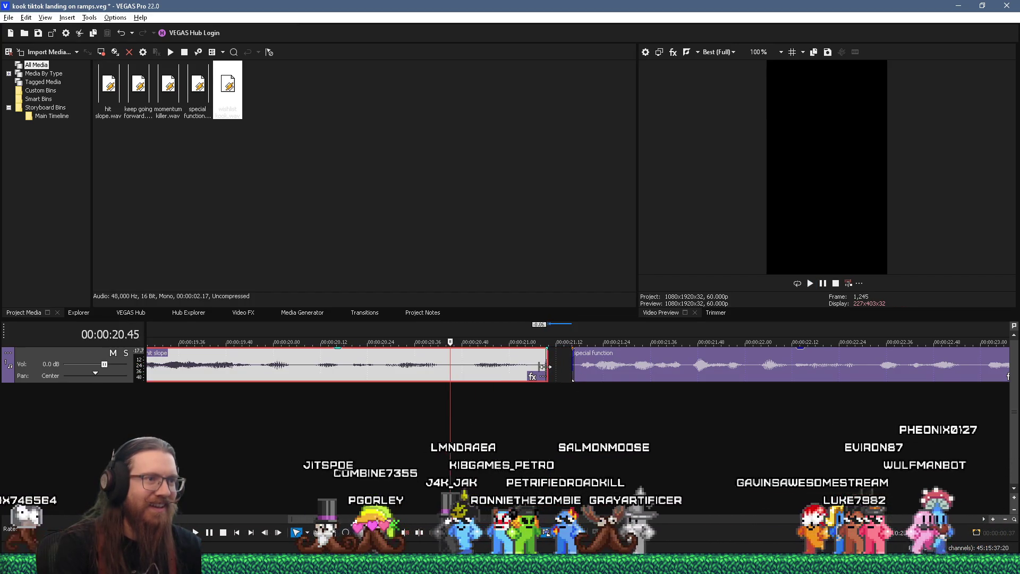
scroll(457, 412, down, 3)
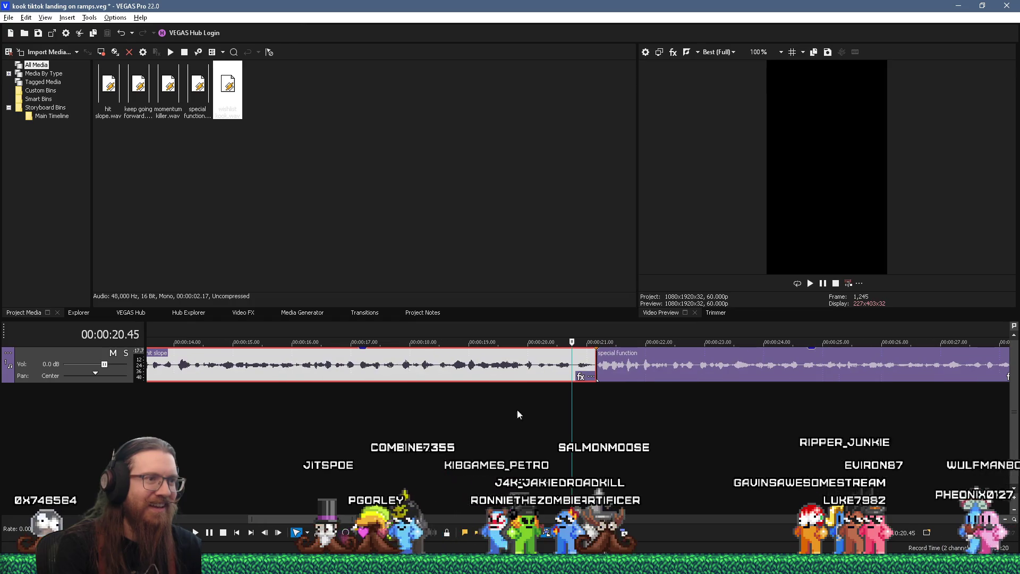
click(556, 409)
key(space)
scroll(560, 415, down, 2)
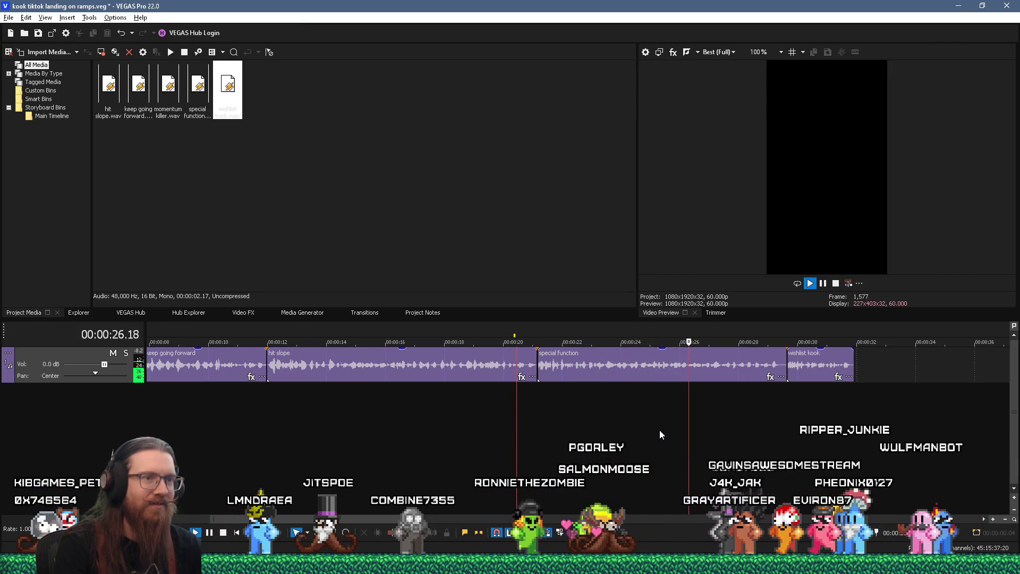
scroll(690, 425, up, 3)
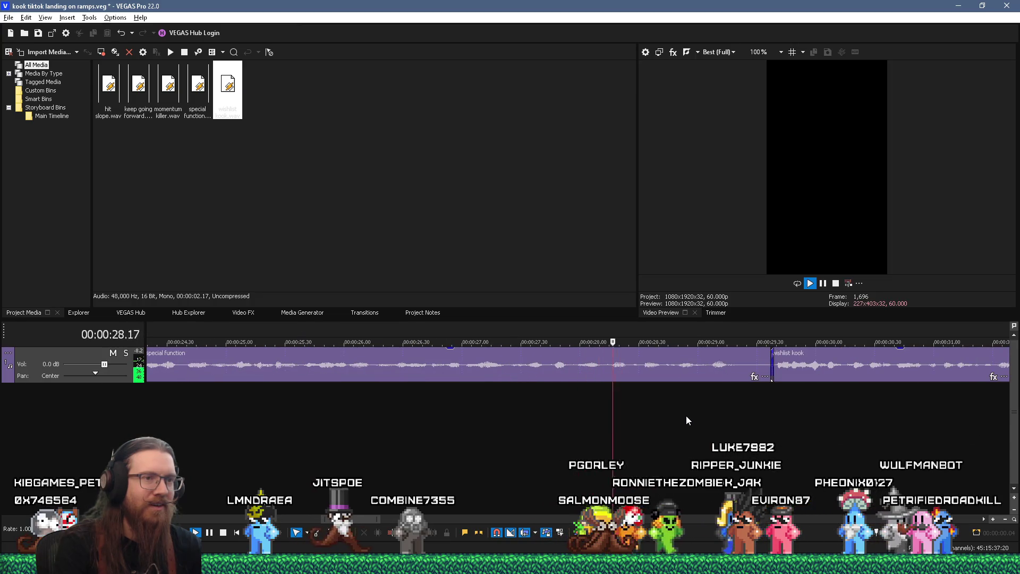
key(space)
Snap wishlist kook against special function and trim its end slightly.
scroll(736, 417, down, 3)
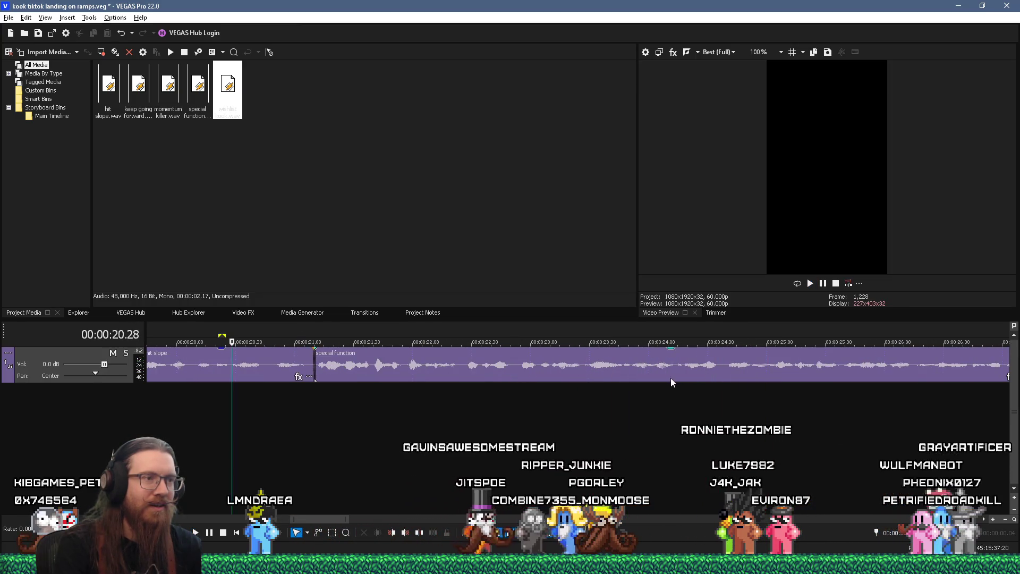
click(919, 406)
scroll(919, 406, up, 3)
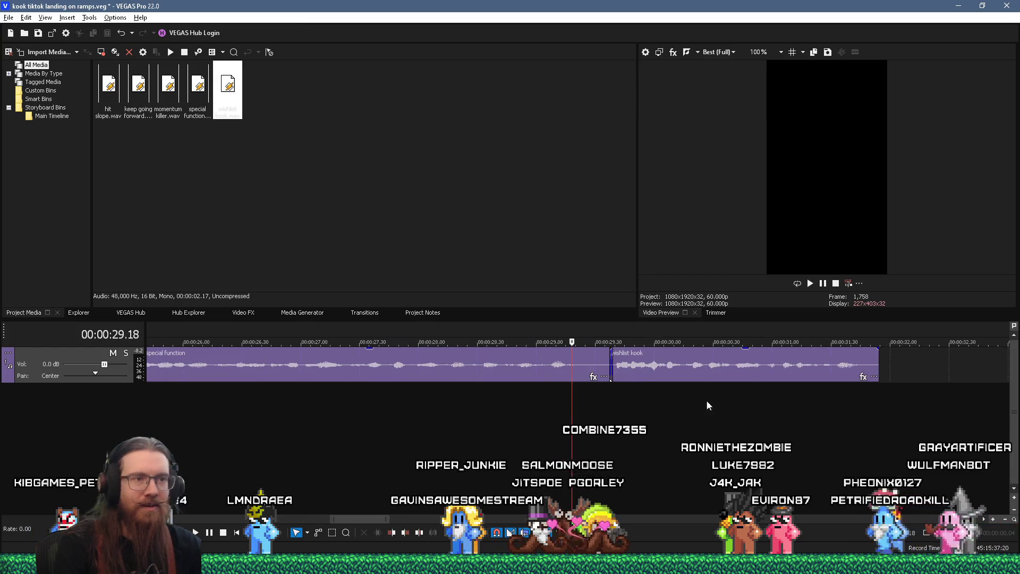
mouse_move(615, 376)
mouse_down()
mouse_move(634, 376)
mouse_move(592, 376)
mouse_up()
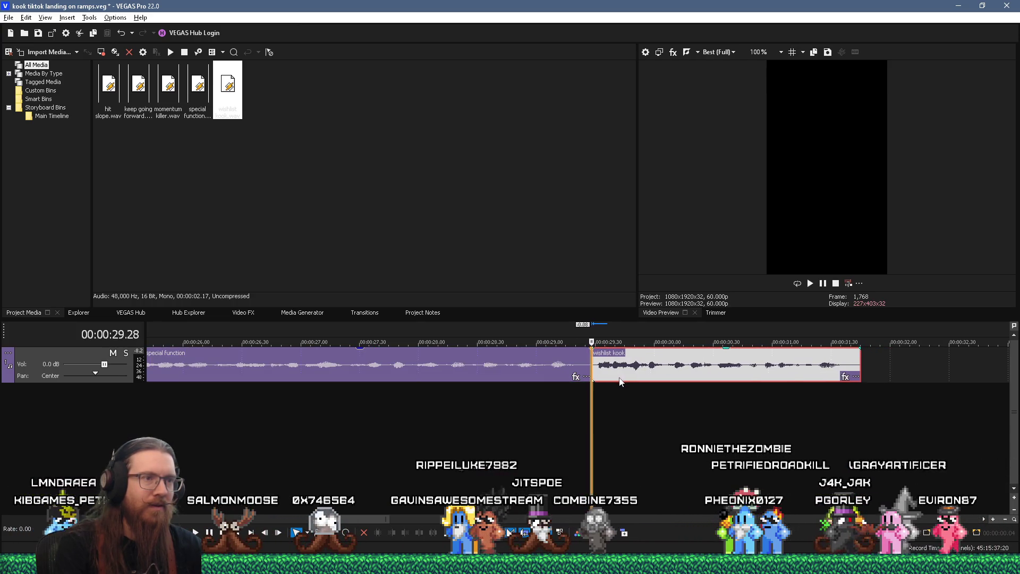
click(562, 405)
key(space)
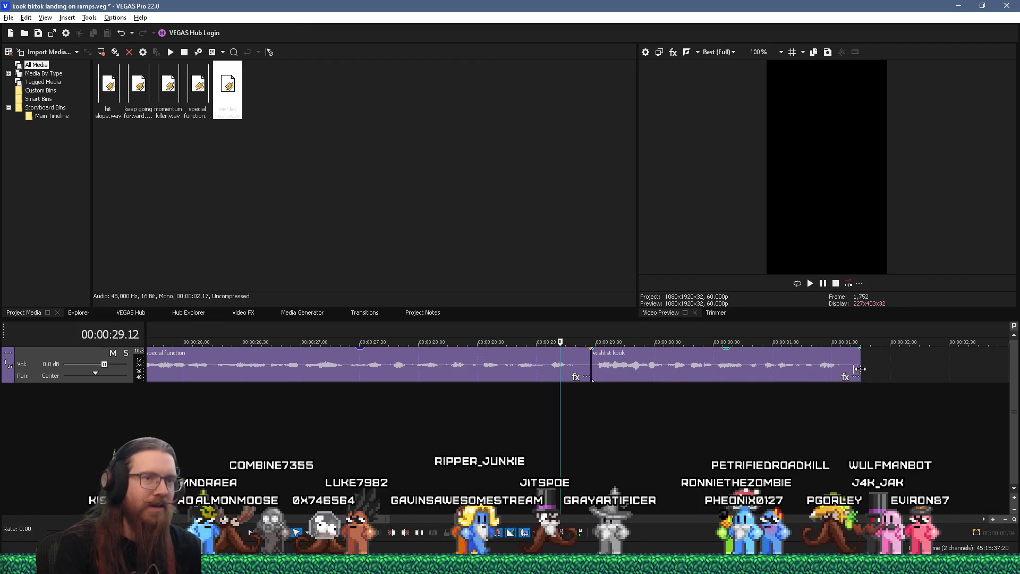
drag(858, 370, 855, 370)
click(808, 397)
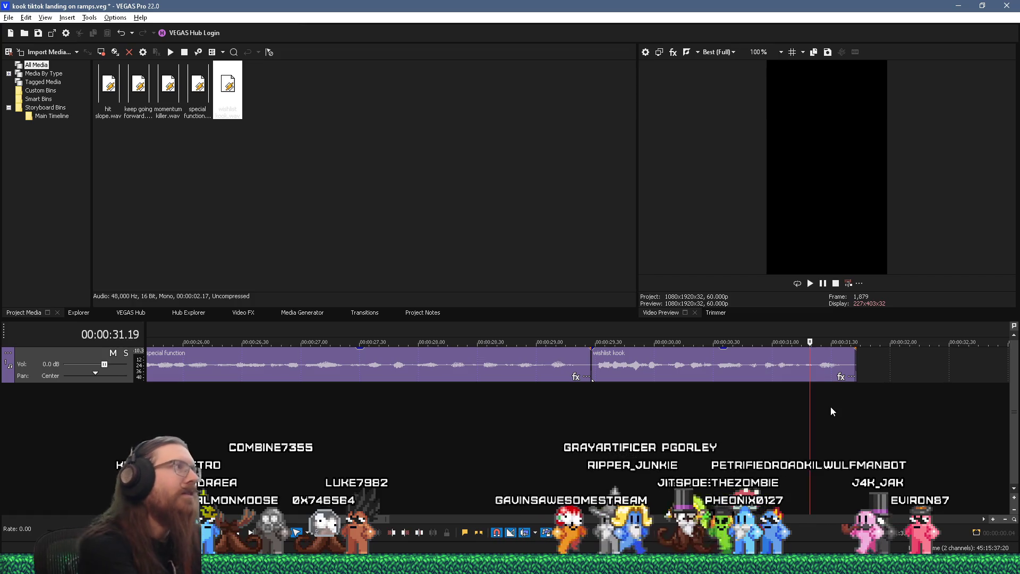
scroll(953, 421, down, 10)
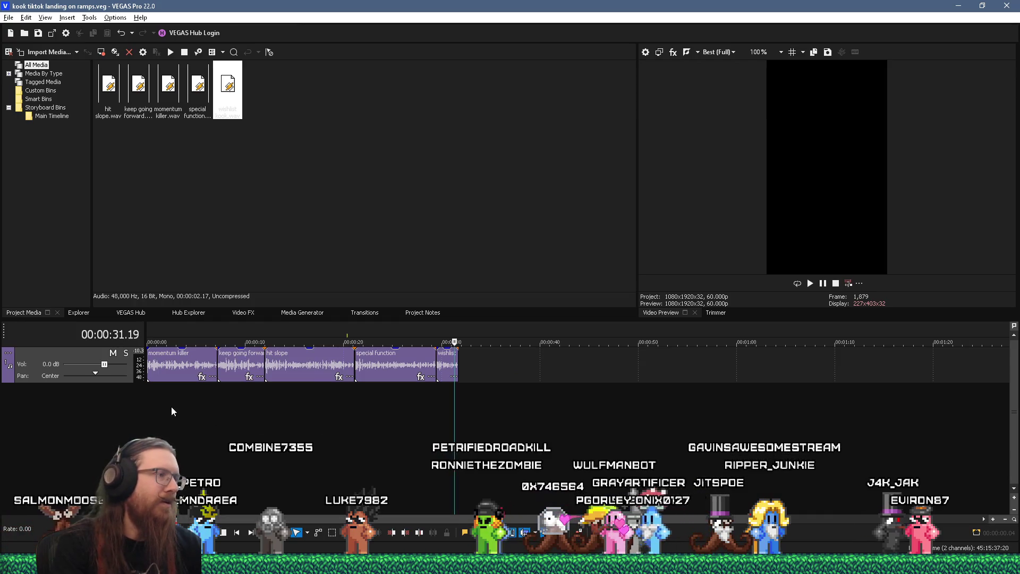
click(148, 406)
key(space)
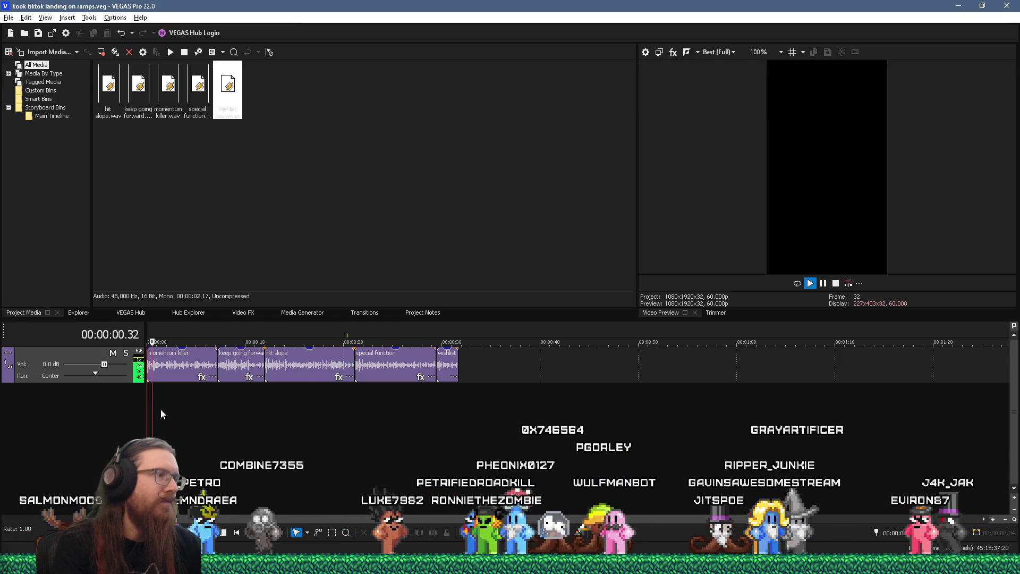
key(space)
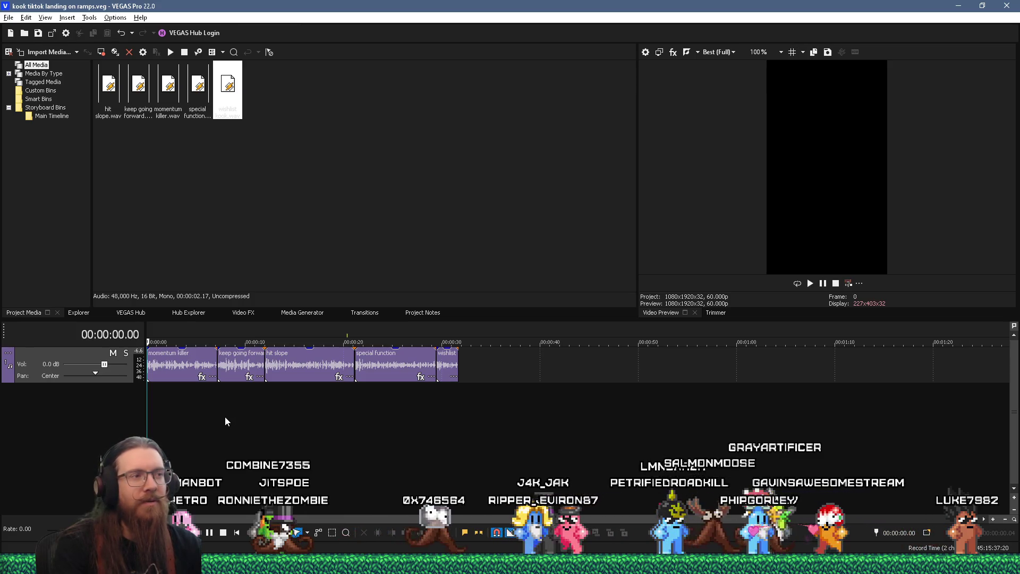
scroll(199, 413, up, 5)
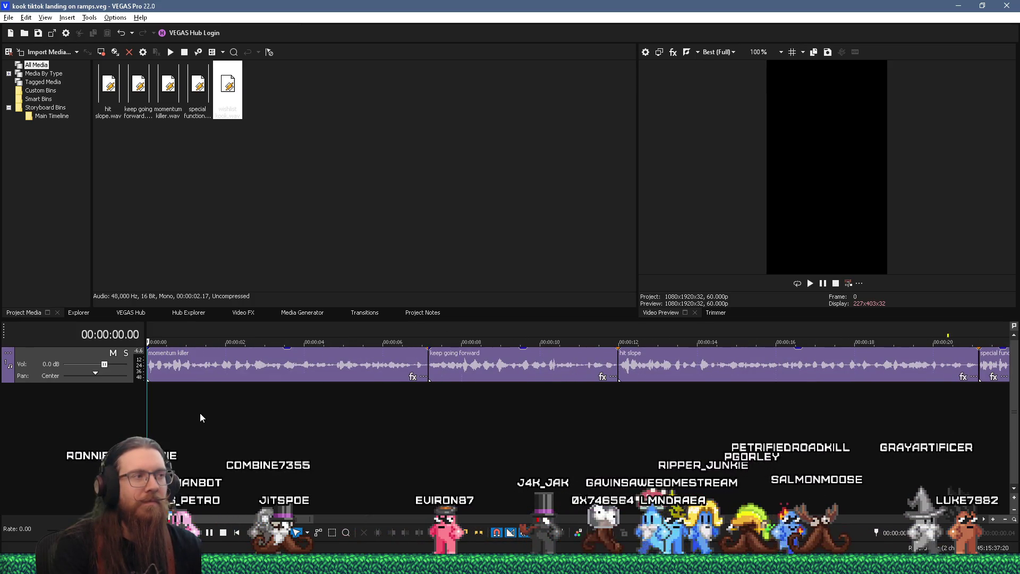
key(space)
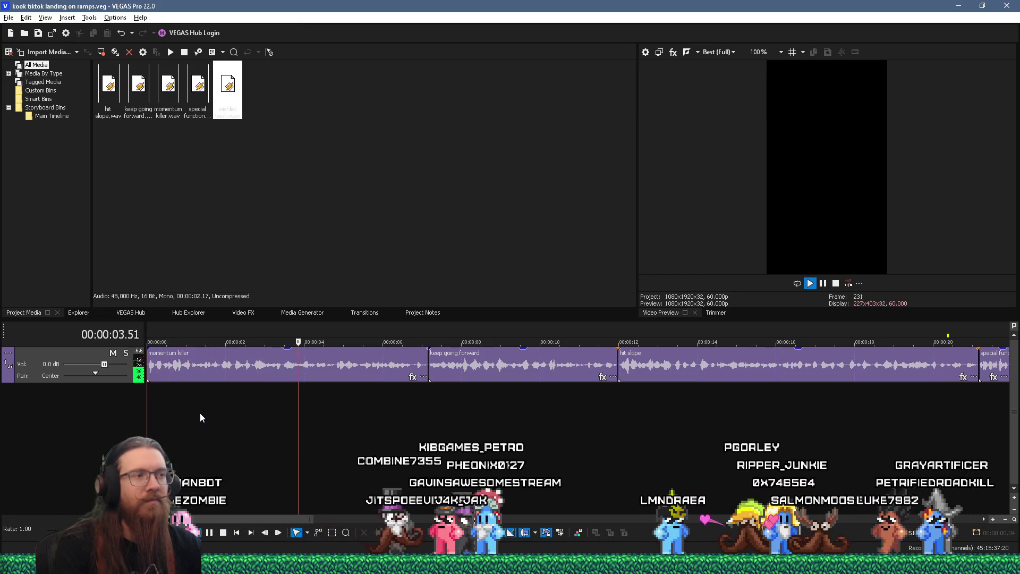
key(space)
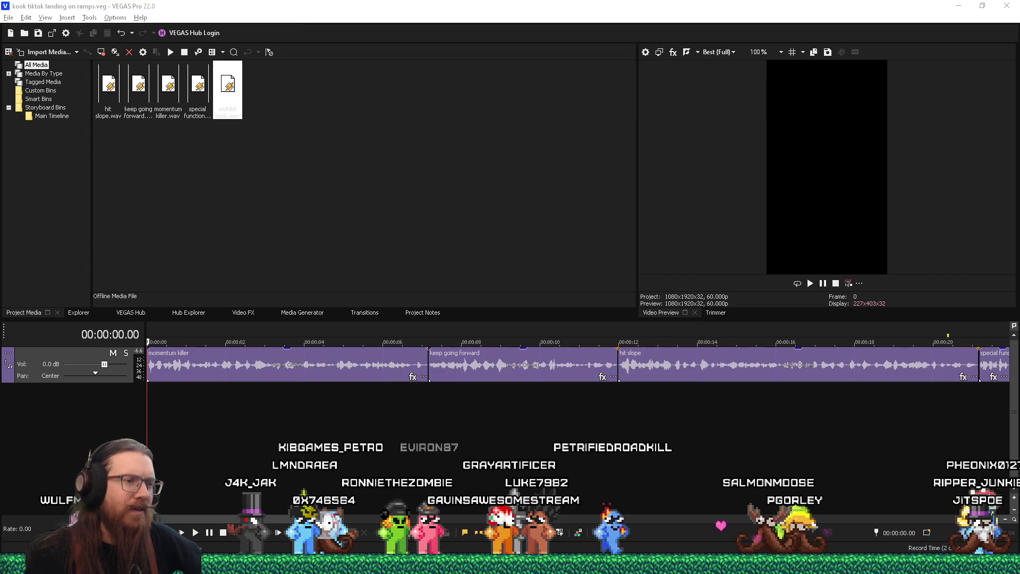
Switch to the Godot editor and run the KOOK project.
mouse_move(612, 564)
click(613, 518)
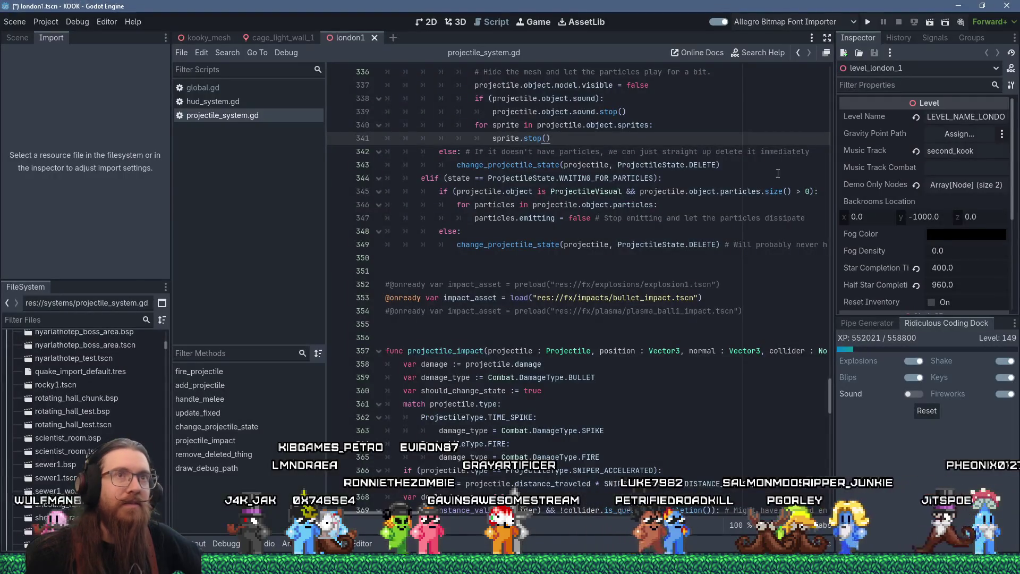
click(865, 23)
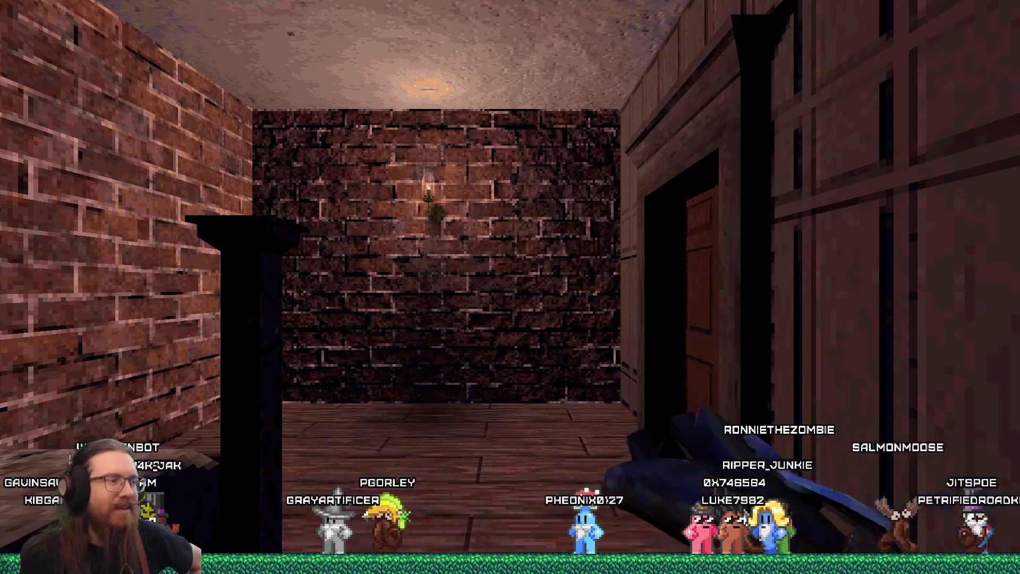
Drag the Music Volume slider in Sound Settings down to zero and resume play.
key(Escape)
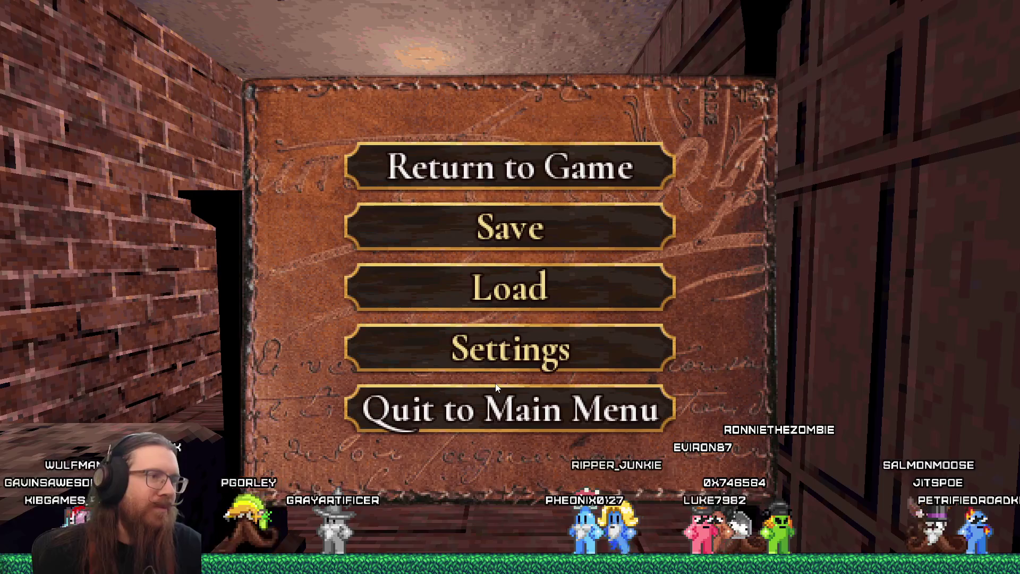
click(498, 350)
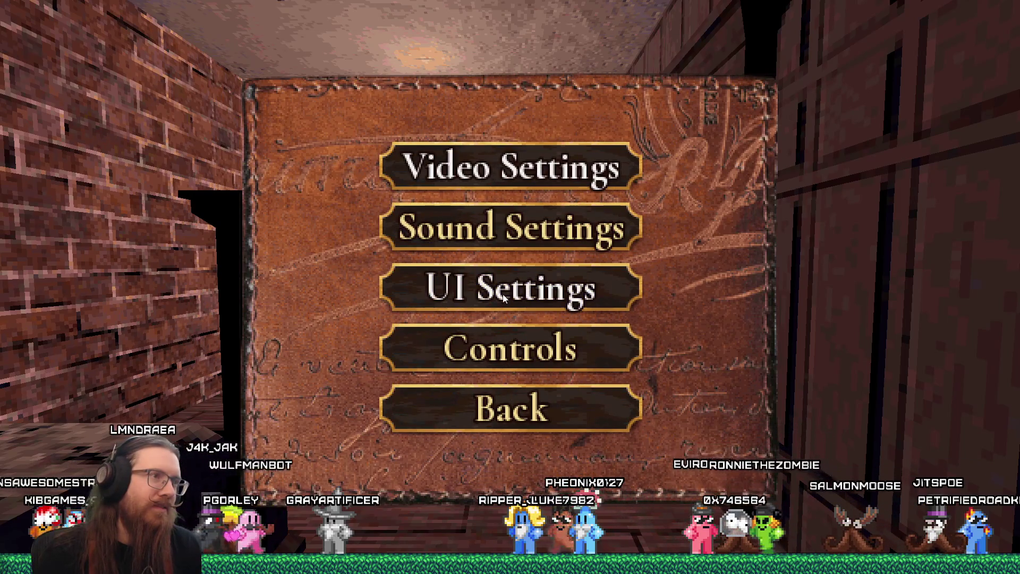
click(513, 245)
drag(481, 369, 306, 371)
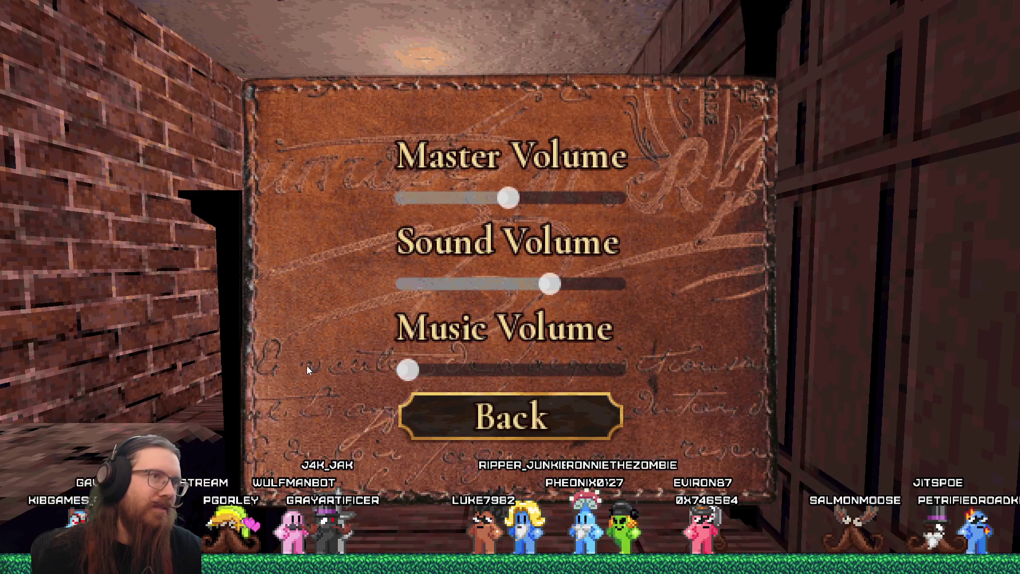
key(Escape)
key(Escape)
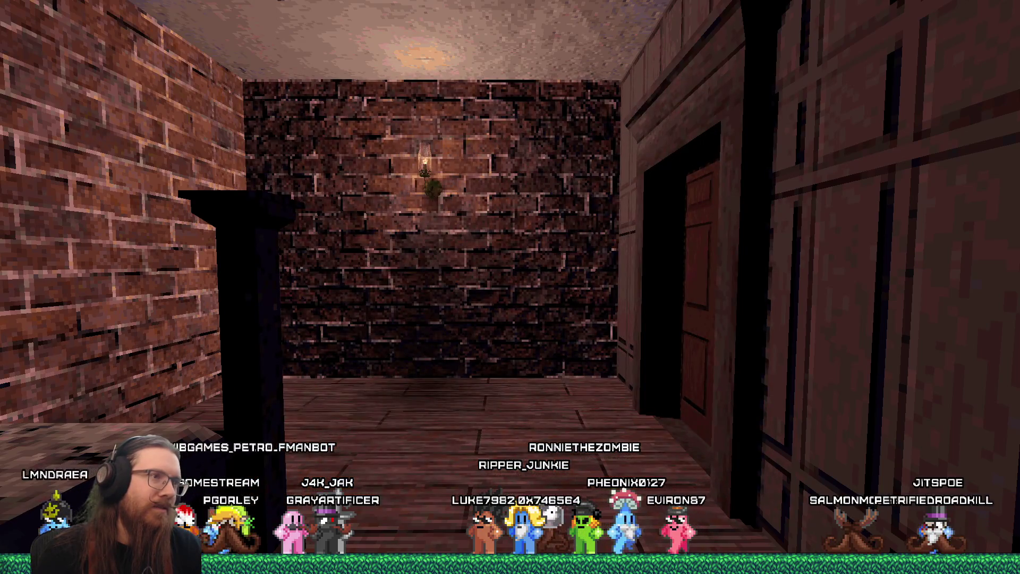
key(Escape)
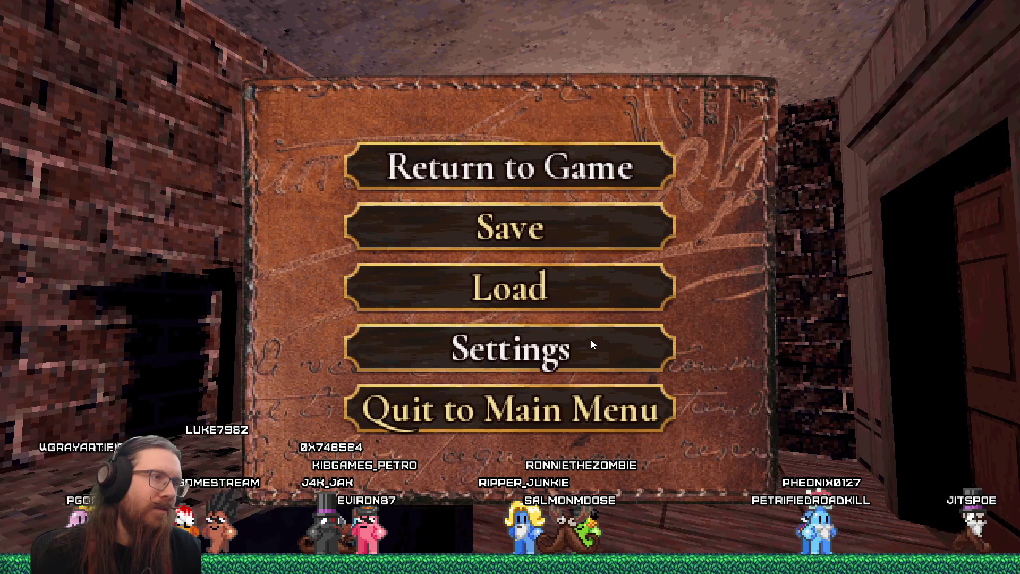
key(Escape)
key(Escape)
key(Escape)
Push the door open with E, walk through, and turn toward the doorway.
key(e)
key(w)
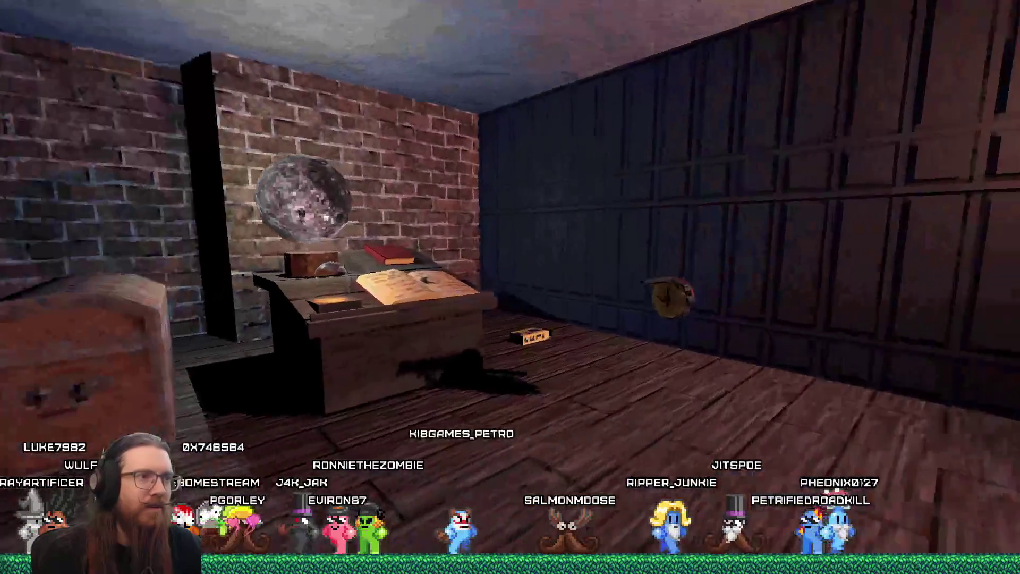
key(1)
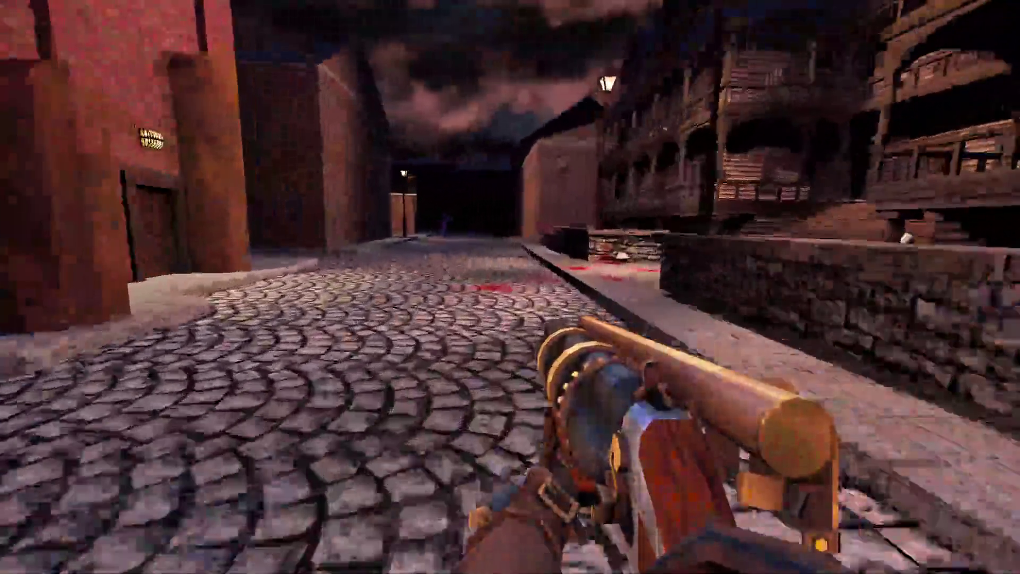
Walk through the street and passage into the square and shoot the hooded enemy.
key(w)
key(w)
key(w)
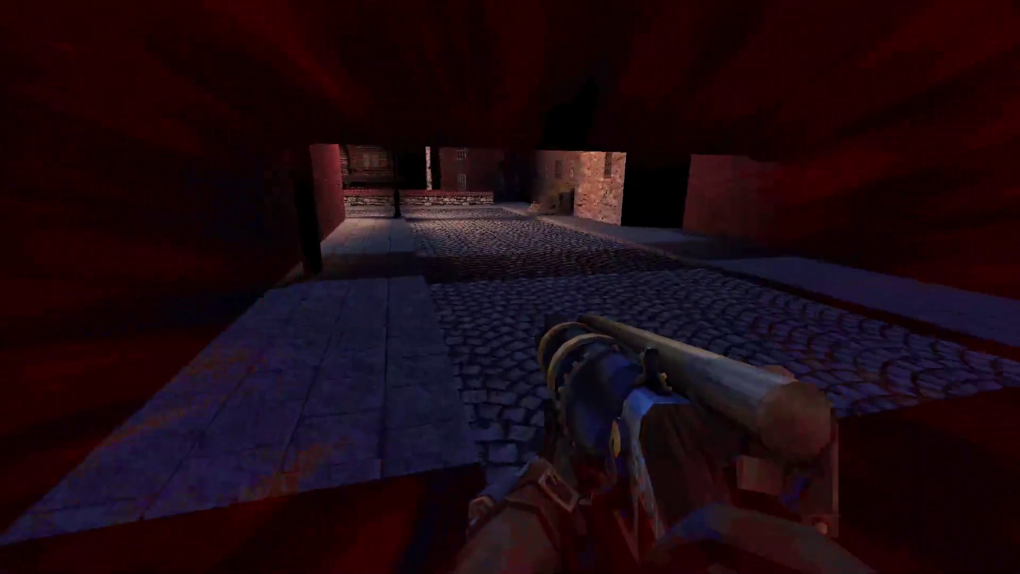
key(w)
key(w)
key(w)
key(w)
key(w)
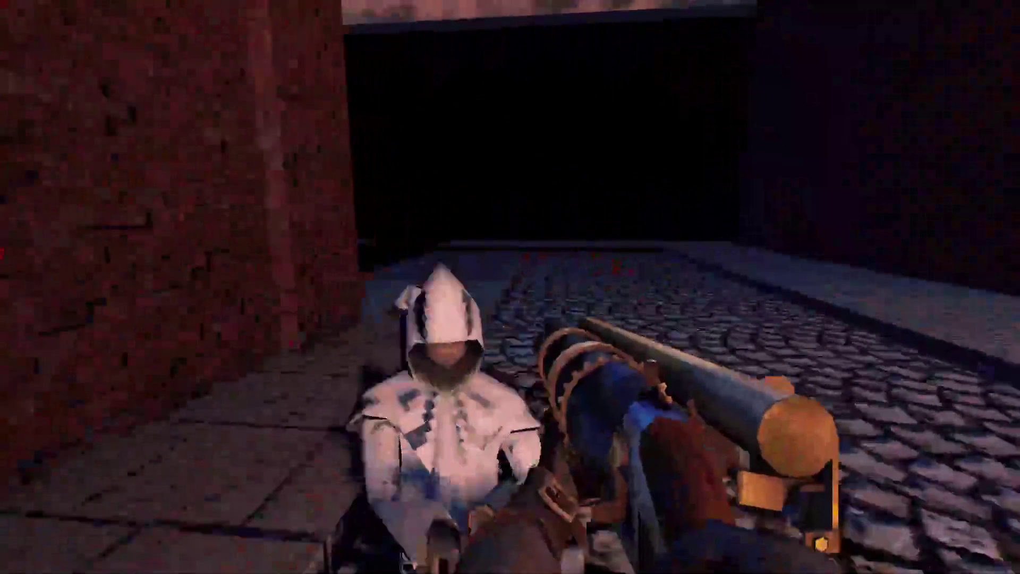
click(510, 287)
Push into the cobbled street and fight until the cultist stabs you, then open the dev console.
key(w)
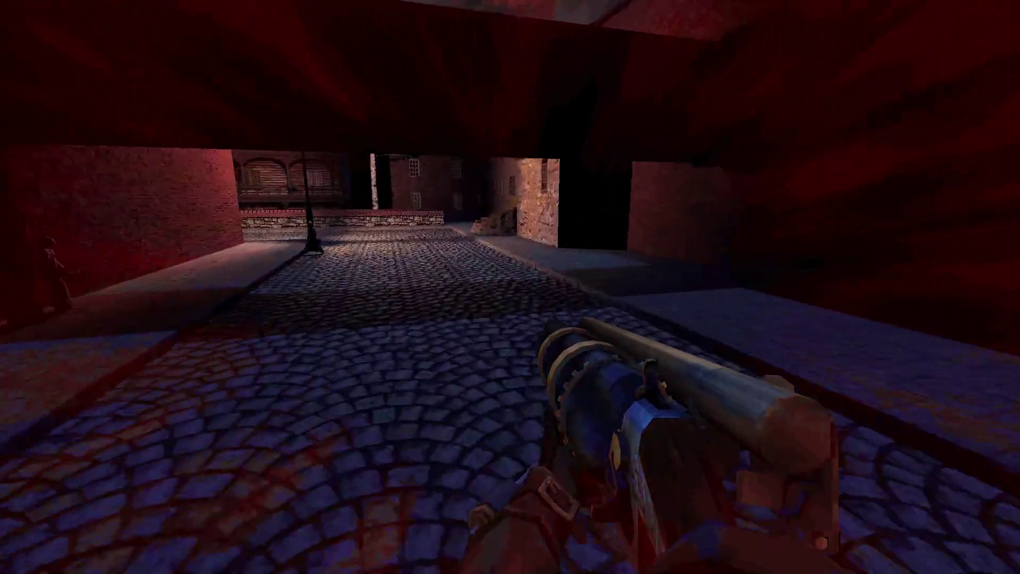
key(w)
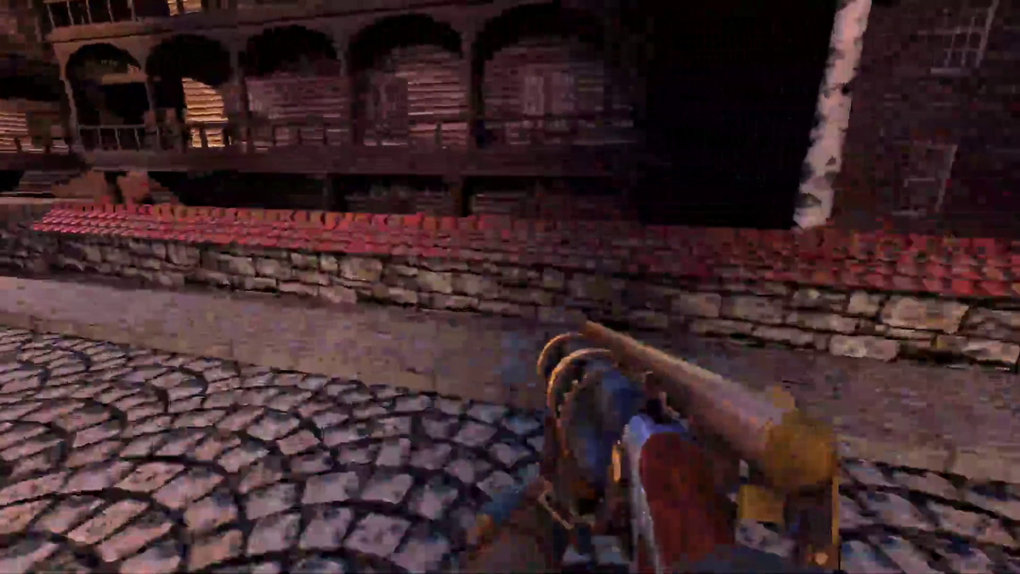
key(w)
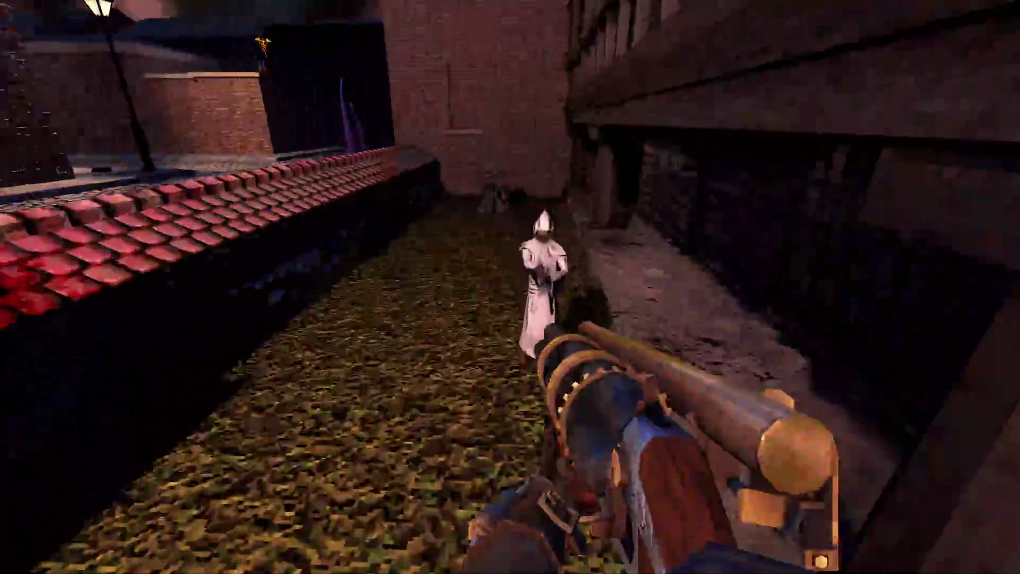
key(w)
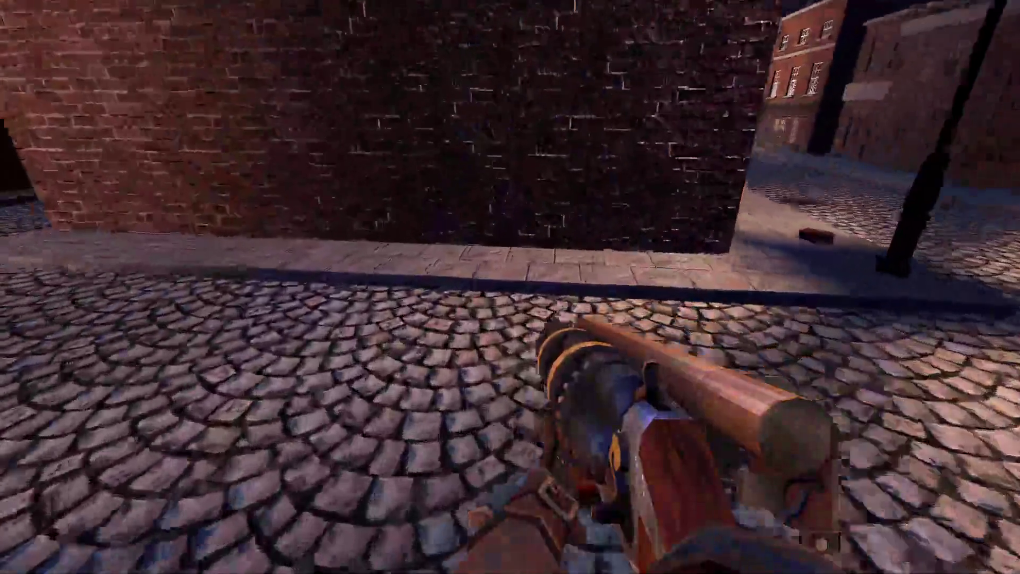
click(510, 287)
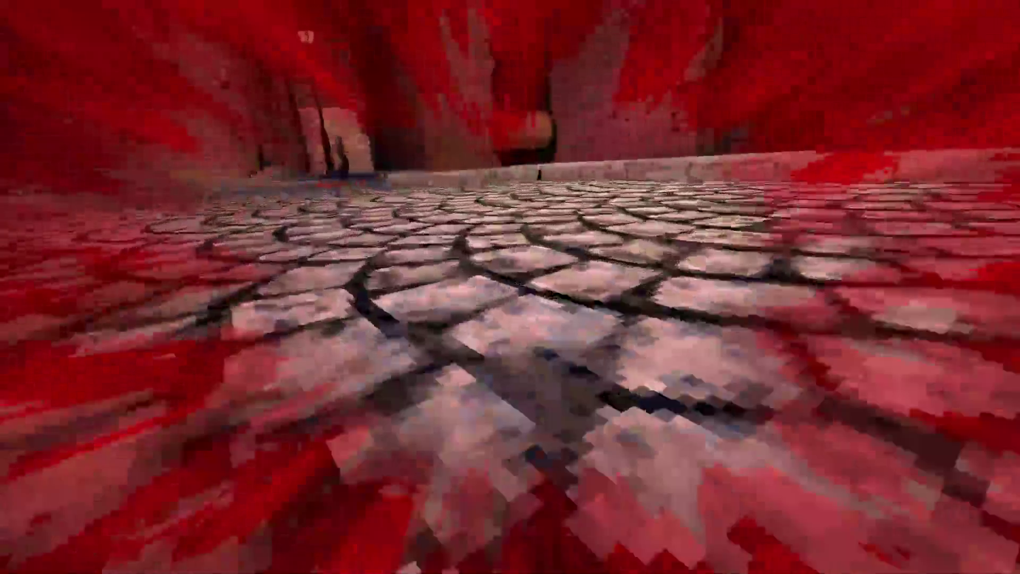
key(grave)
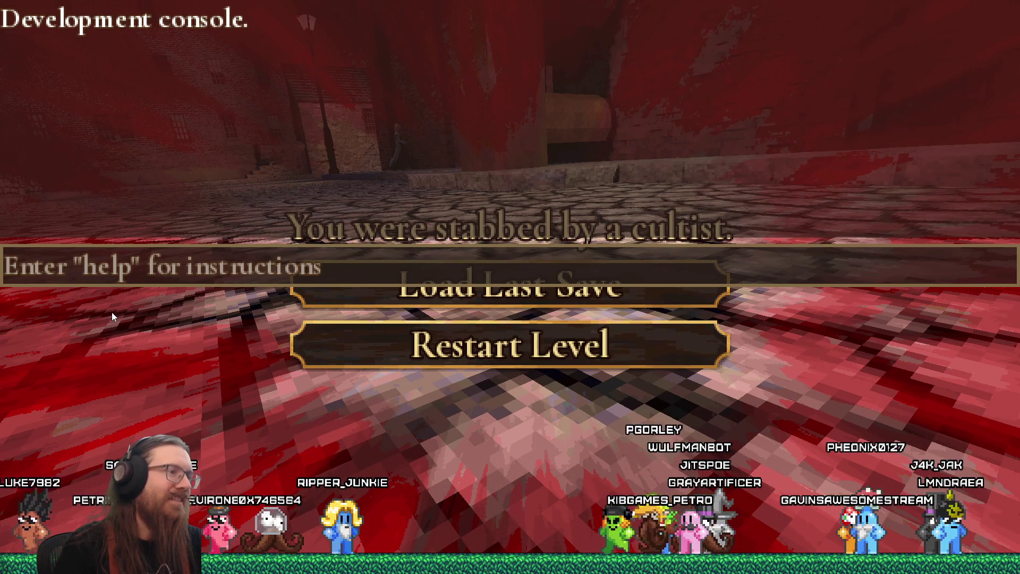
key(alt+Tab)
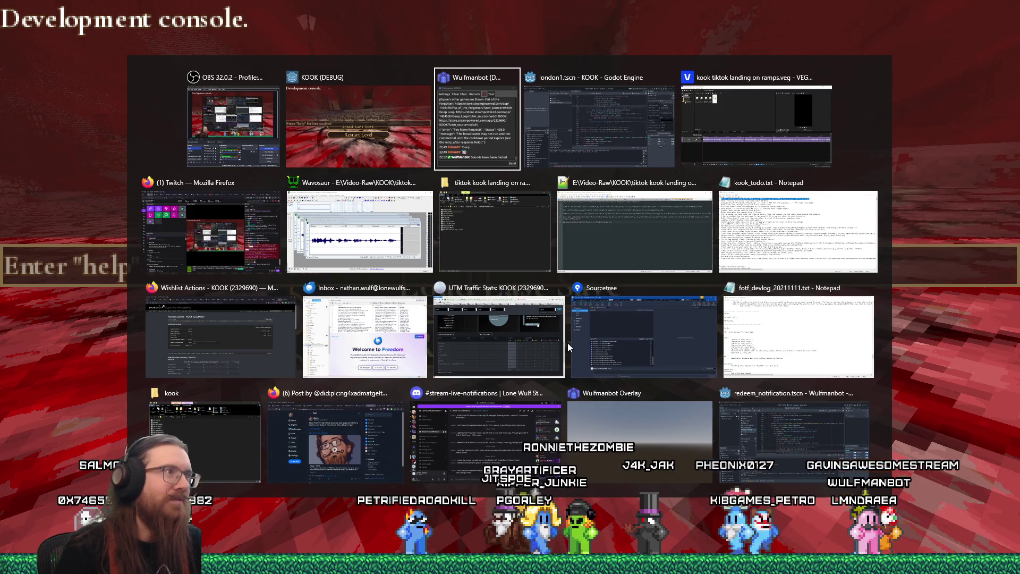
key(Return)
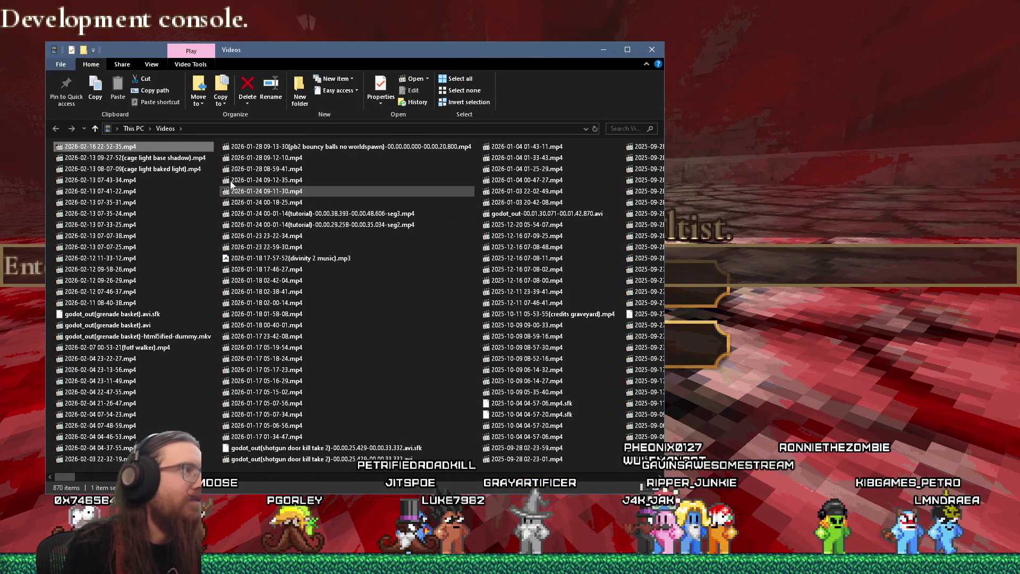
click(116, 149)
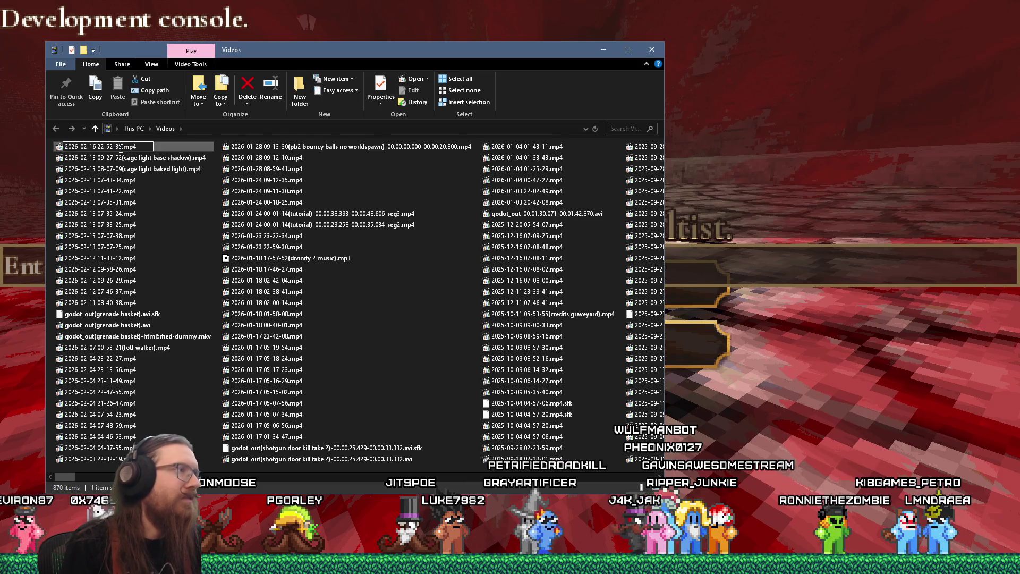
text((jumping around in kook))
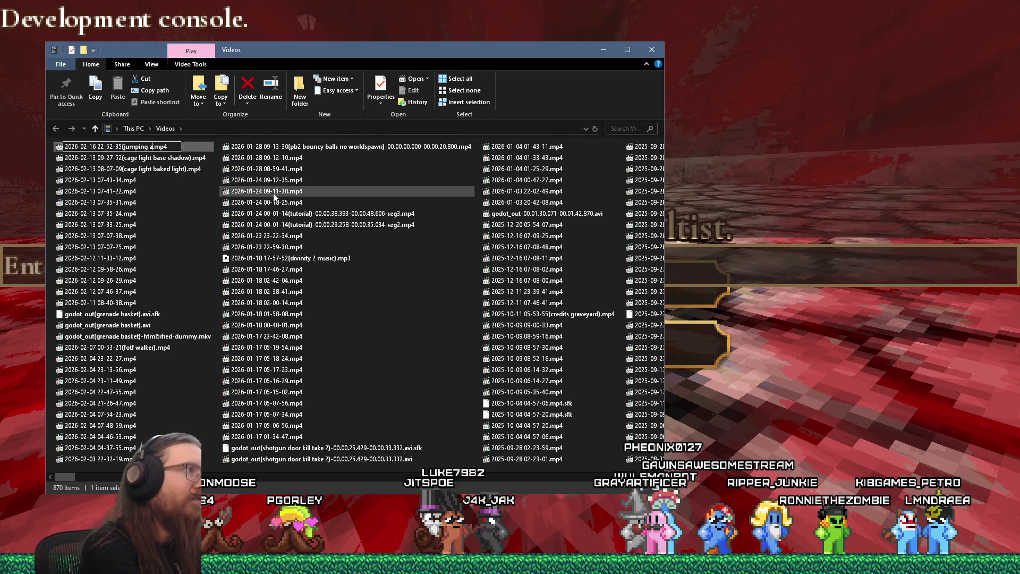
key(Return)
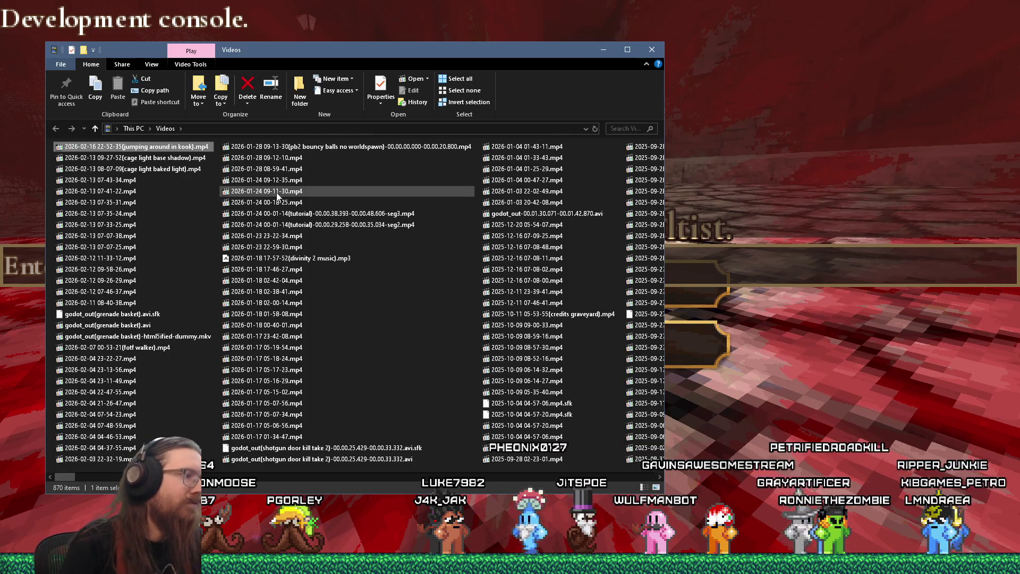
Load the renamed recording into LosslessCut and jump to the cobblestone alley part.
double_click(118, 149)
drag(118, 149, 470, 219)
click(811, 474)
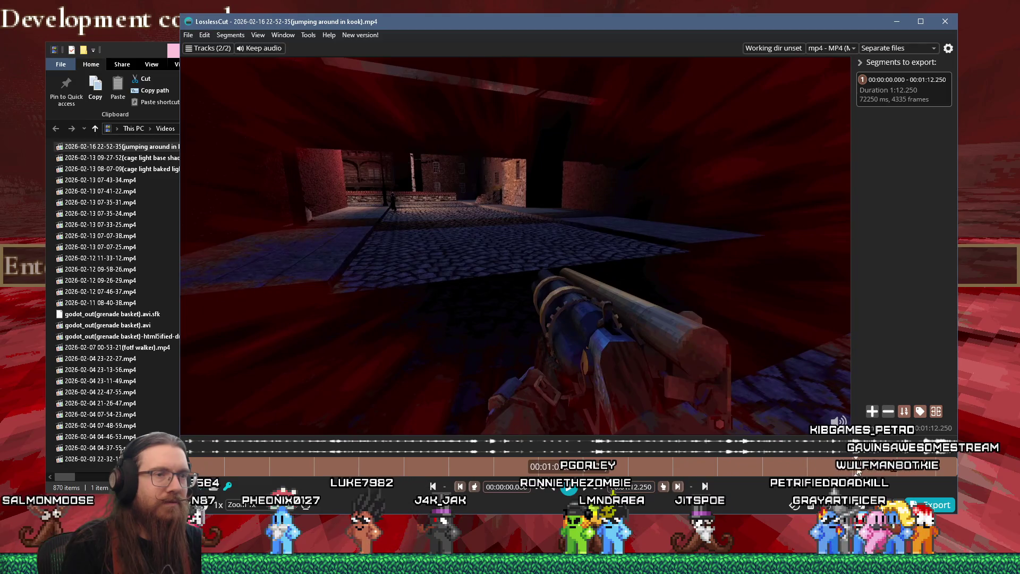
Set the clip start at 1:02.817 and play through the ending near 1:12.271.
key(i)
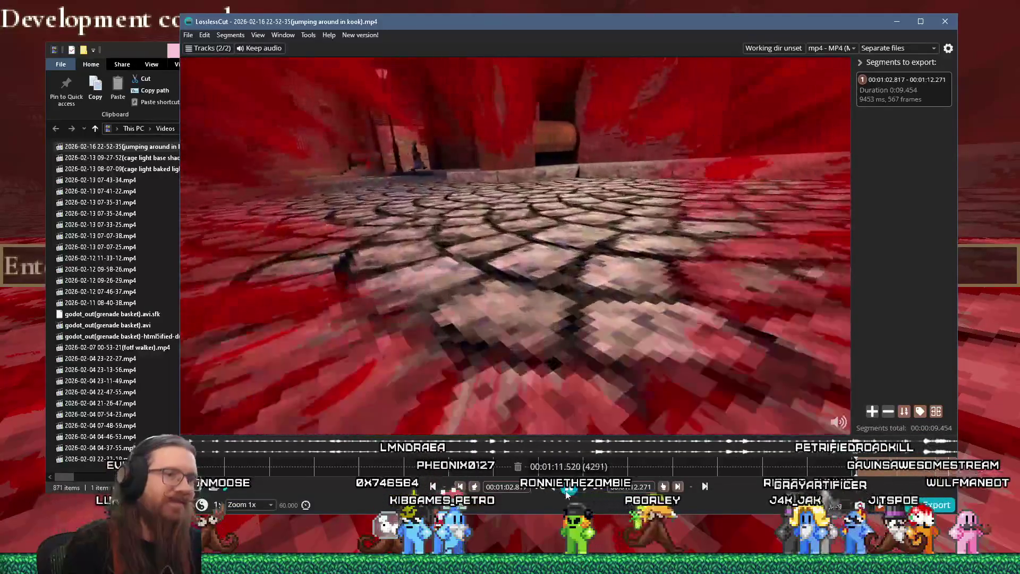
click(925, 471)
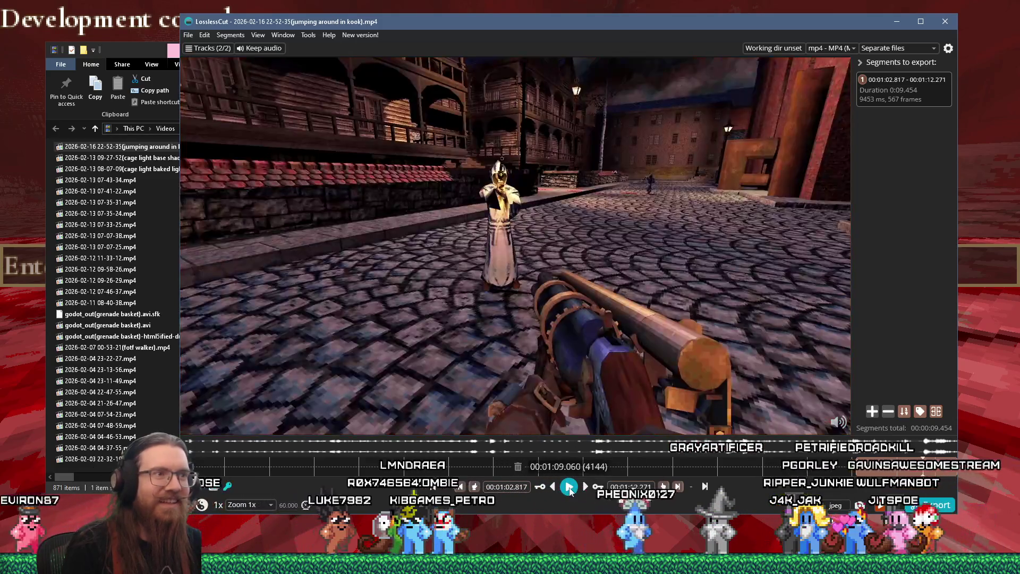
click(568, 487)
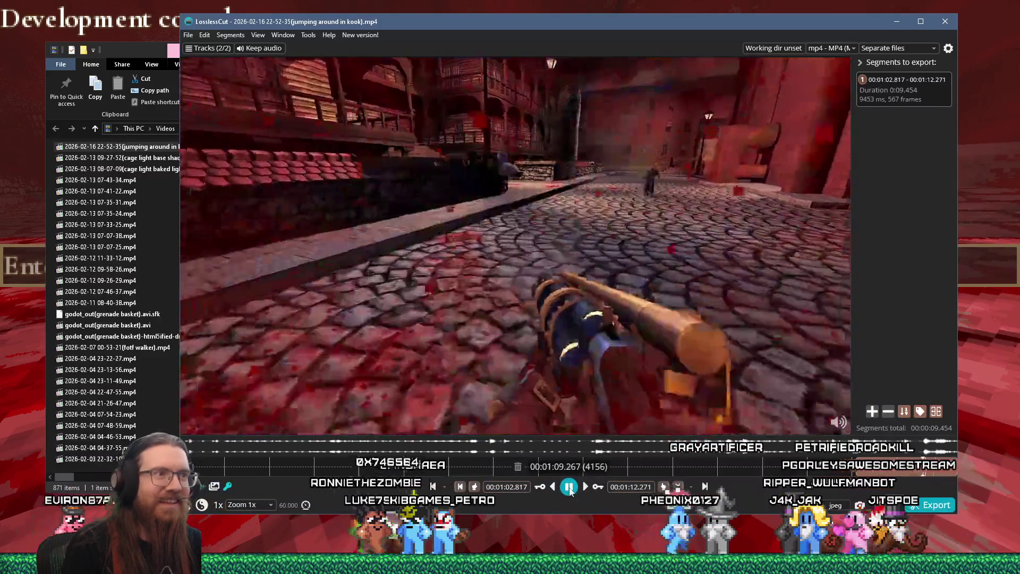
click(569, 487)
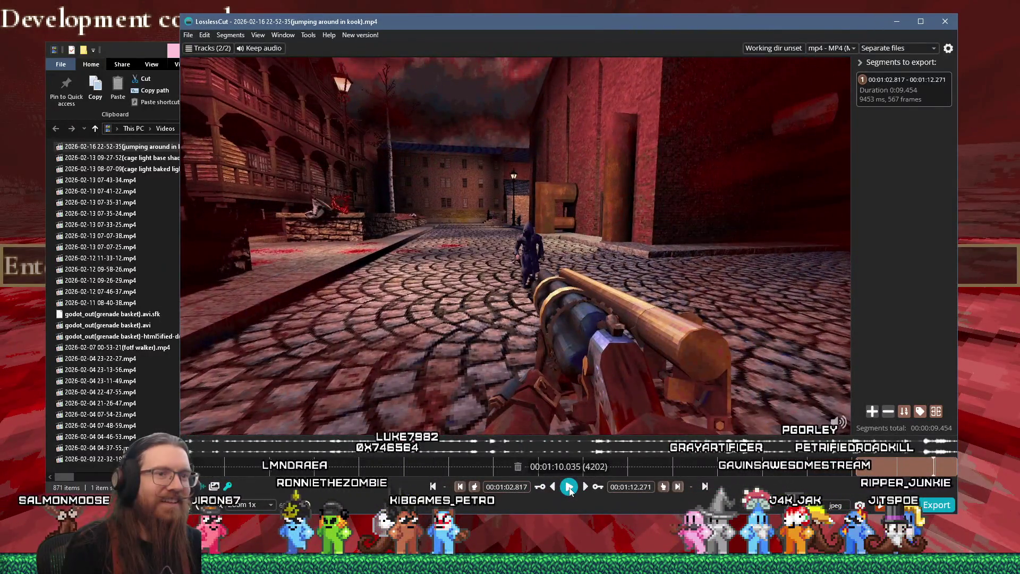
click(569, 486)
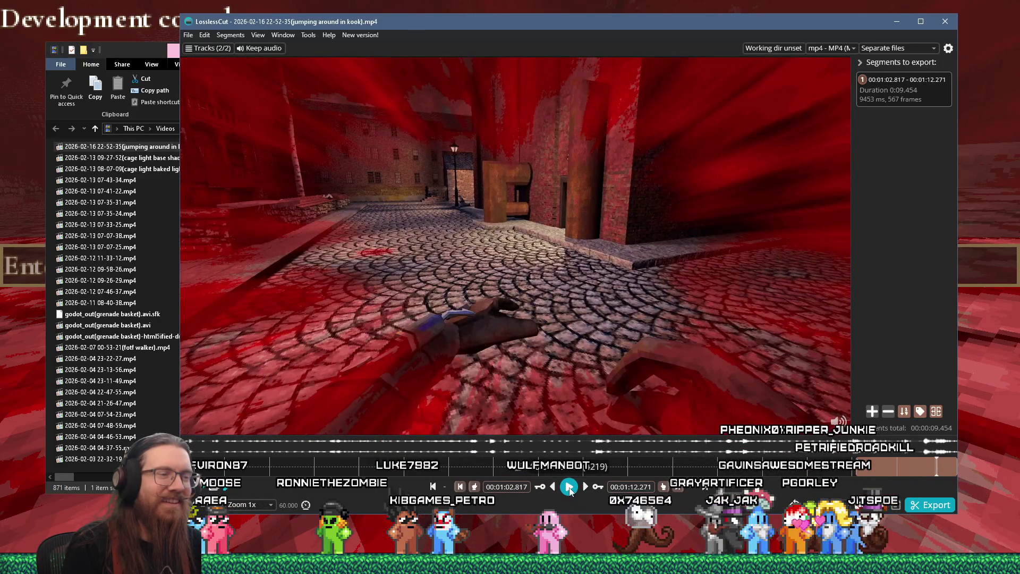
click(569, 488)
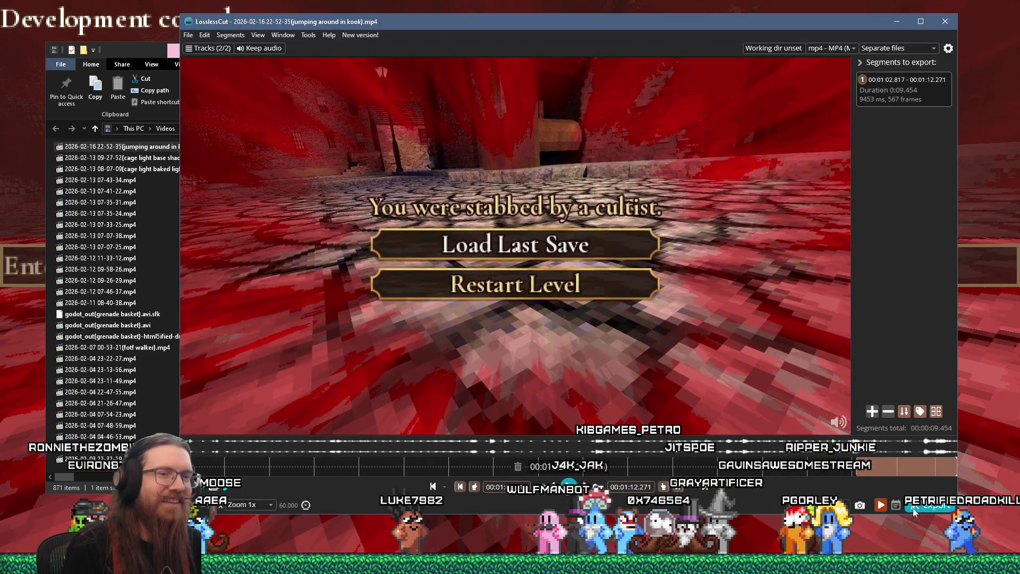
Export the 1:02.817–1:12.271 segment and dismiss the export-done notice.
click(928, 508)
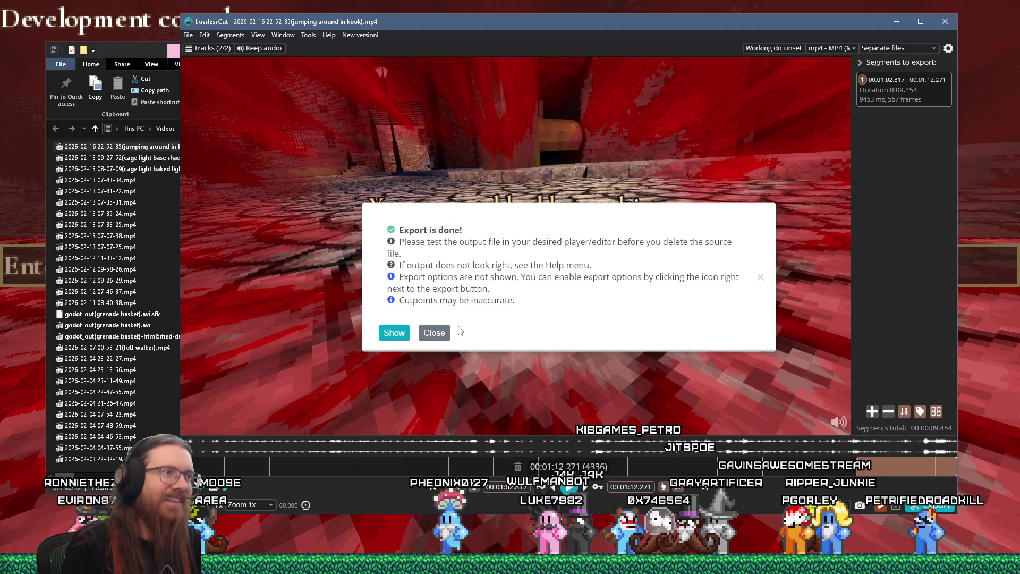
click(435, 333)
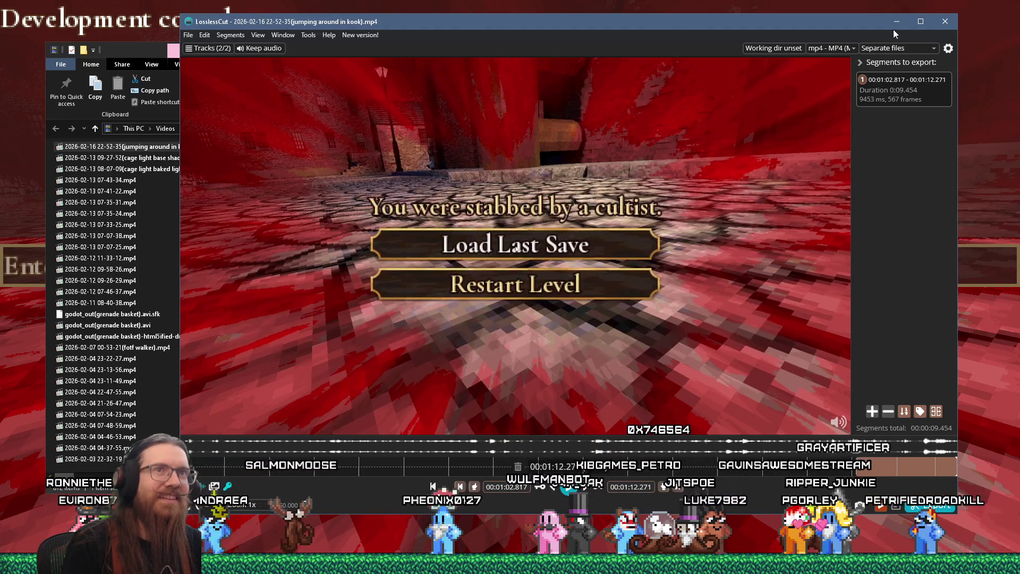
click(897, 21)
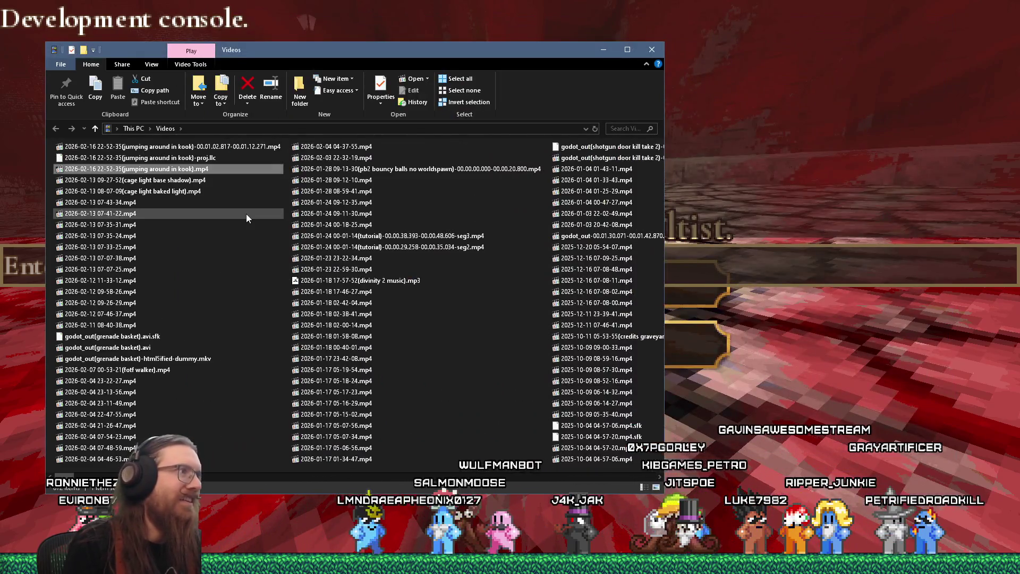
Close the recording in LosslessCut and delete the full-length source file.
double_click(245, 168)
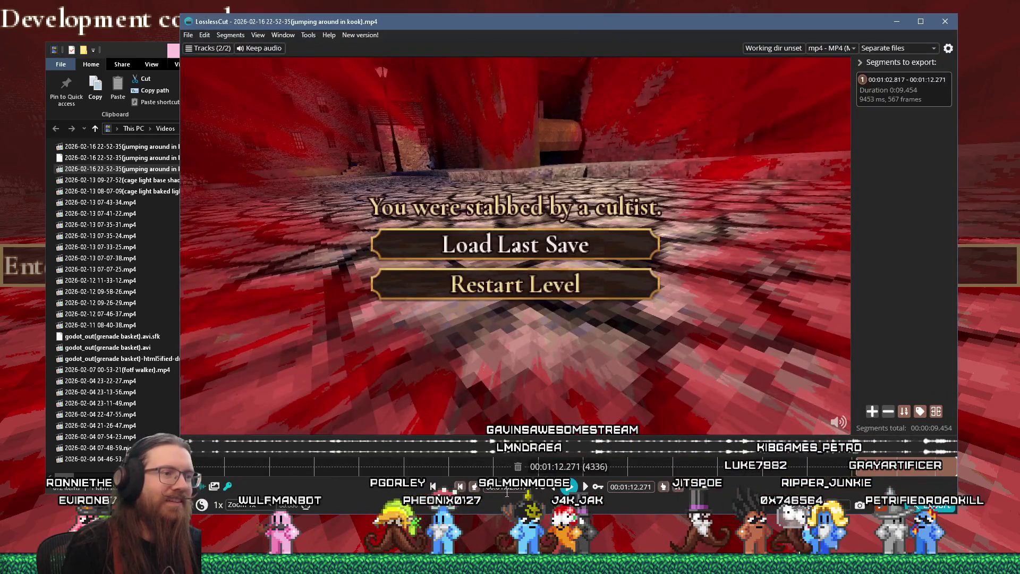
key(ctrl+BackSpace)
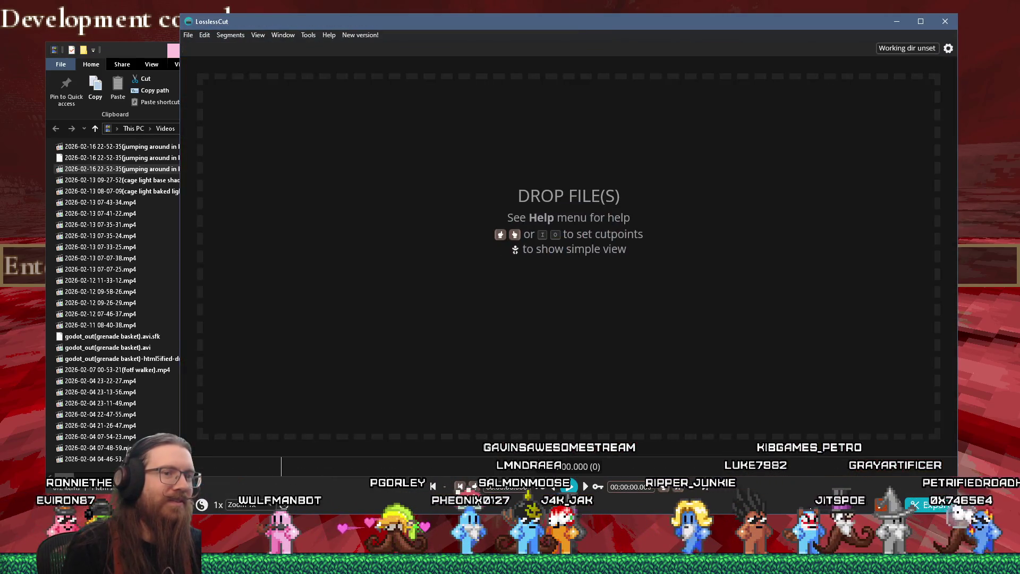
click(897, 21)
click(196, 158)
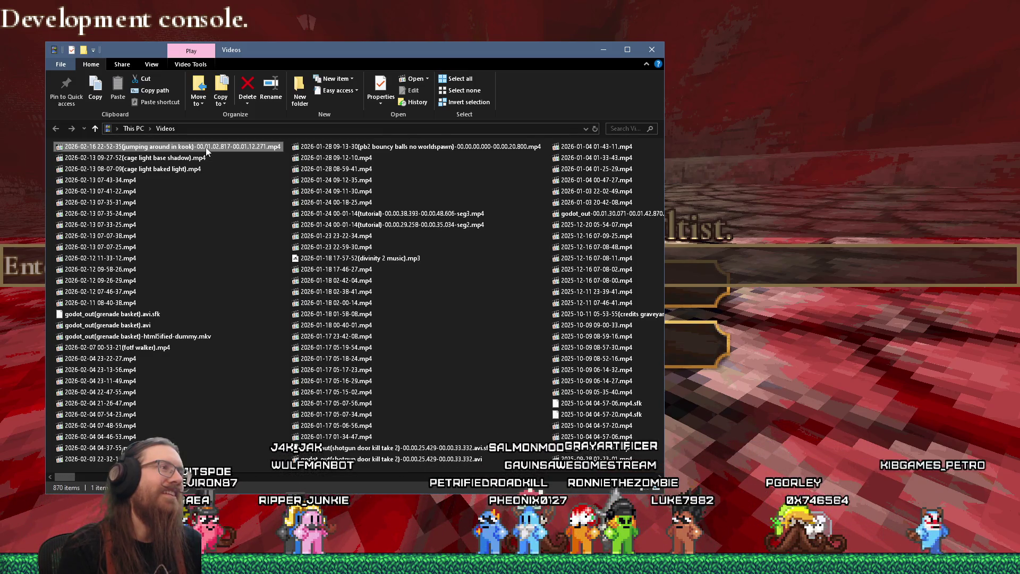
Copy the trimmed clip ending -00.01.02.817-00.01.12.271.mp4 from the Videos folder.
right_click(206, 148)
click(273, 361)
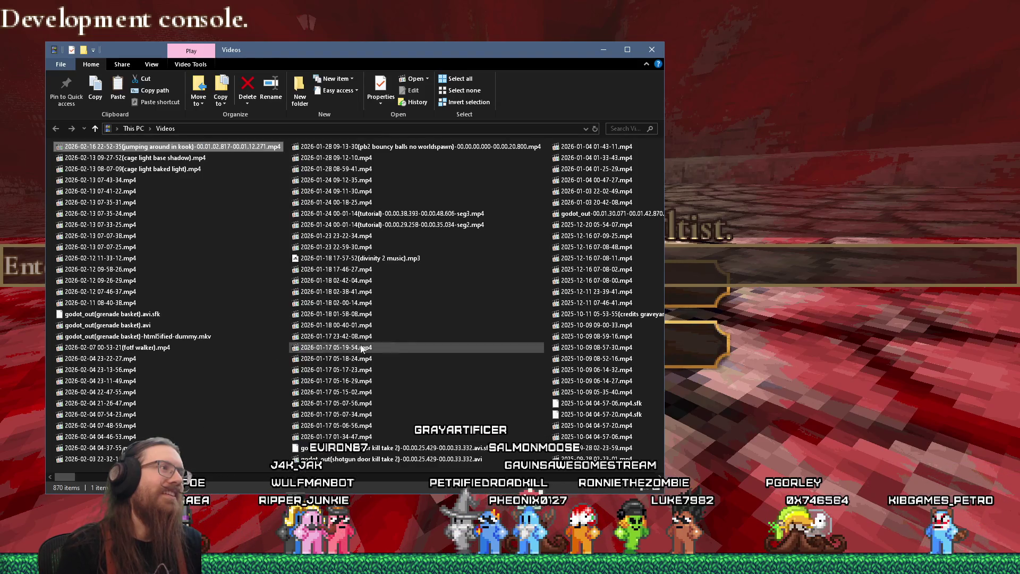
click(218, 563)
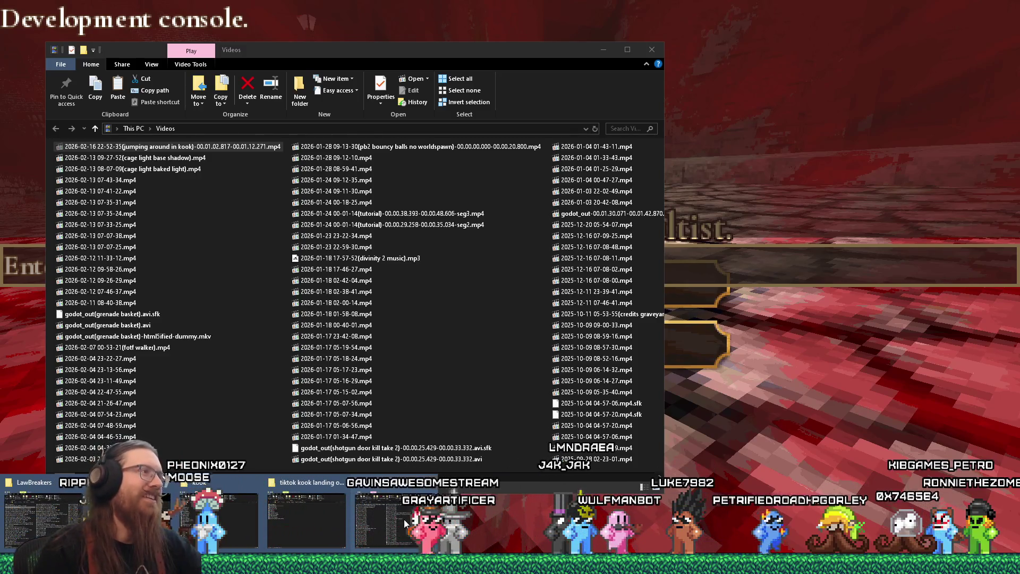
Paste the trimmed clip into the 'tiktok kook landing on ramps' project folder.
click(279, 496)
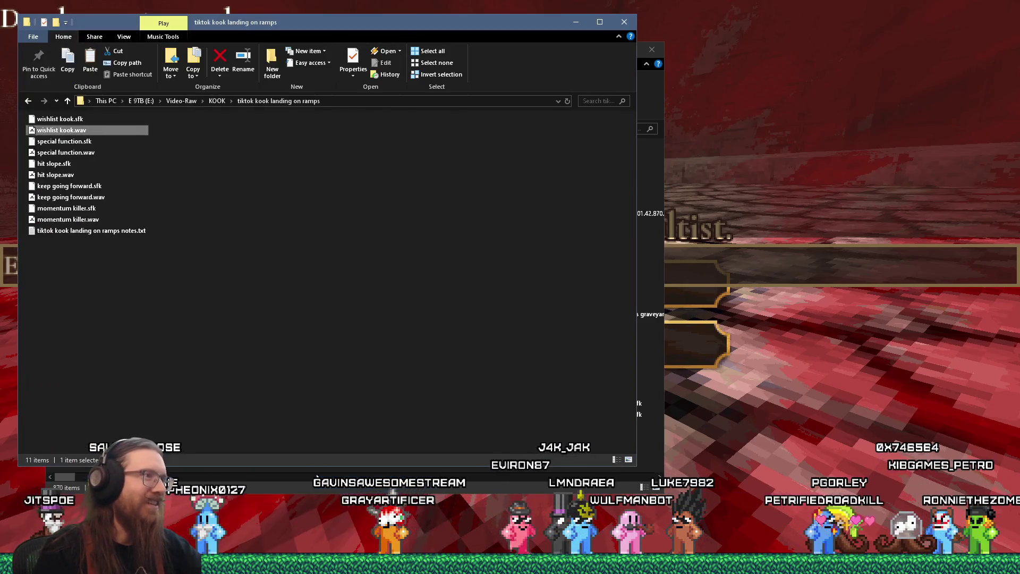
right_click(262, 368)
click(313, 199)
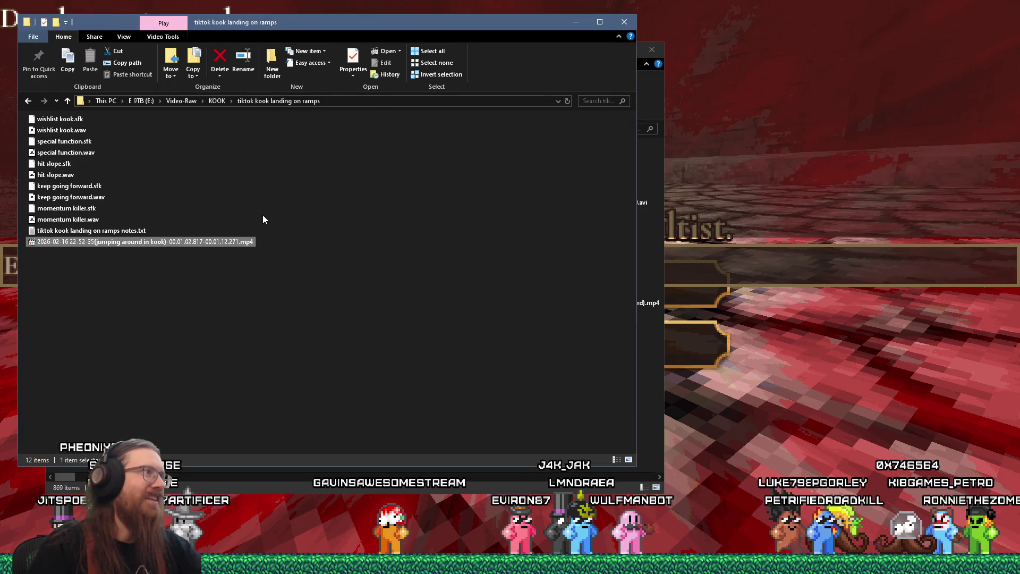
In VEGAS, decline matching the clip's settings to keep the 1080x1920 vertical project.
key(alt+Tab)
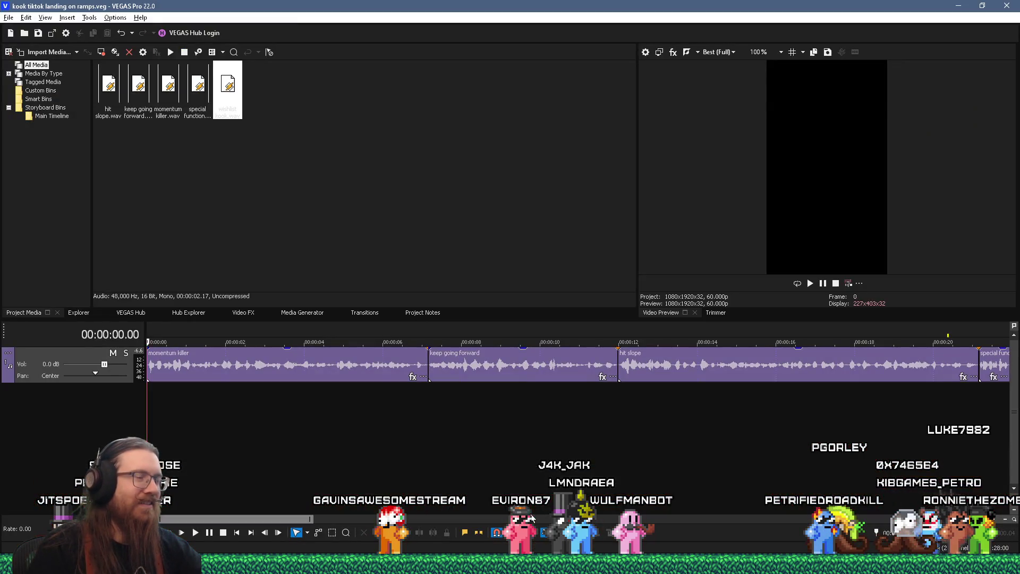
key(alt+Tab)
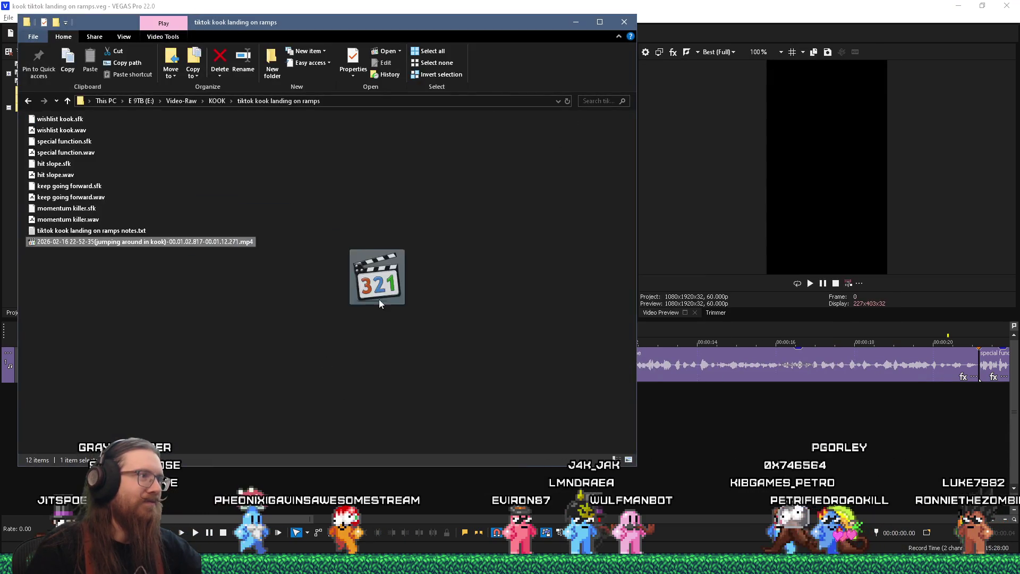
key(alt+Tab)
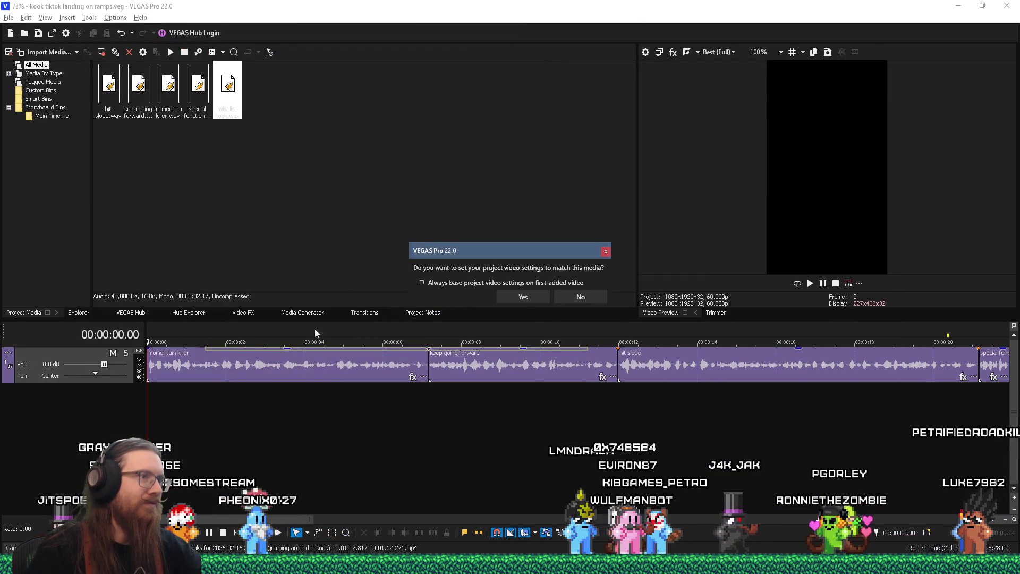
click(566, 298)
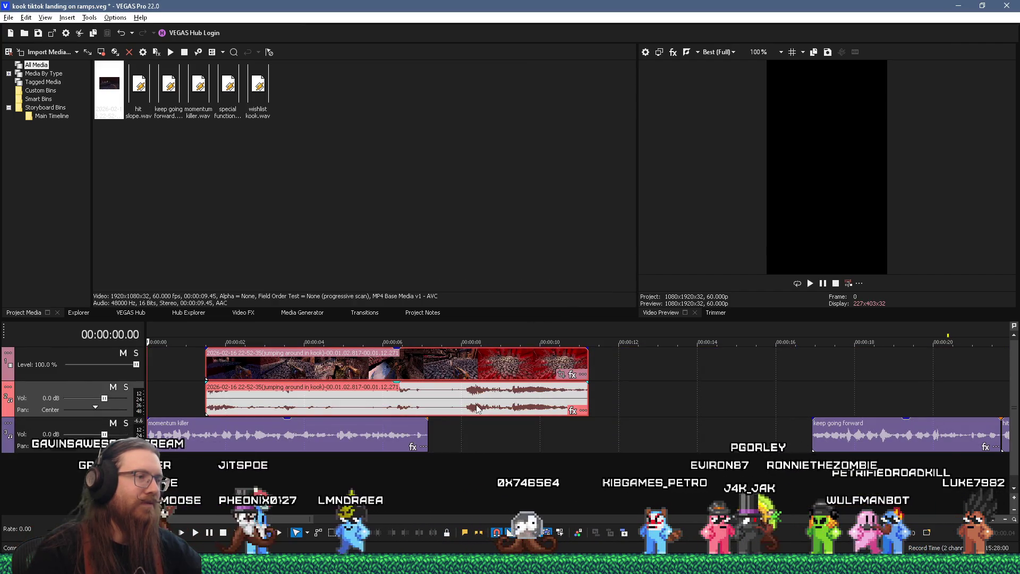
Move the 'keep going forward' voiceover to sit right after 'momentum killer'.
drag(829, 435, 477, 452)
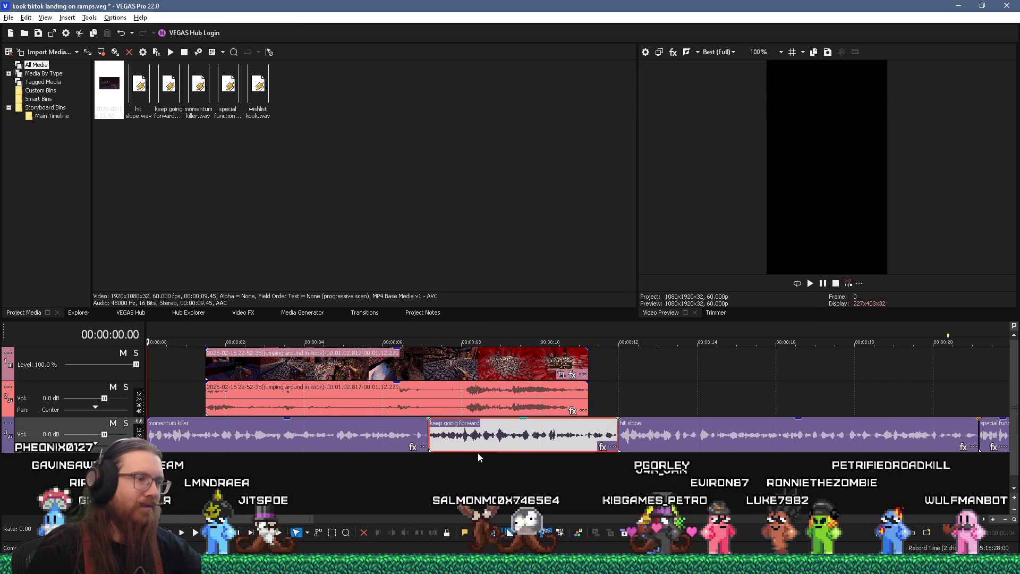
click(358, 371)
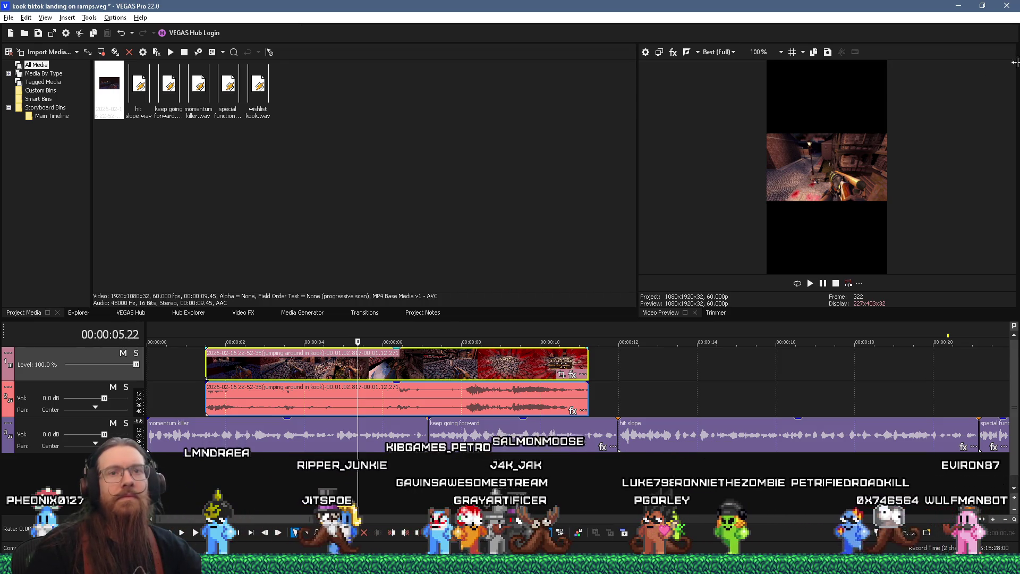
drag(1013, 85, 947, 106)
Add a Classic Master Limiter to the master bus and raise the voiceover track to 3.0 dB.
click(956, 77)
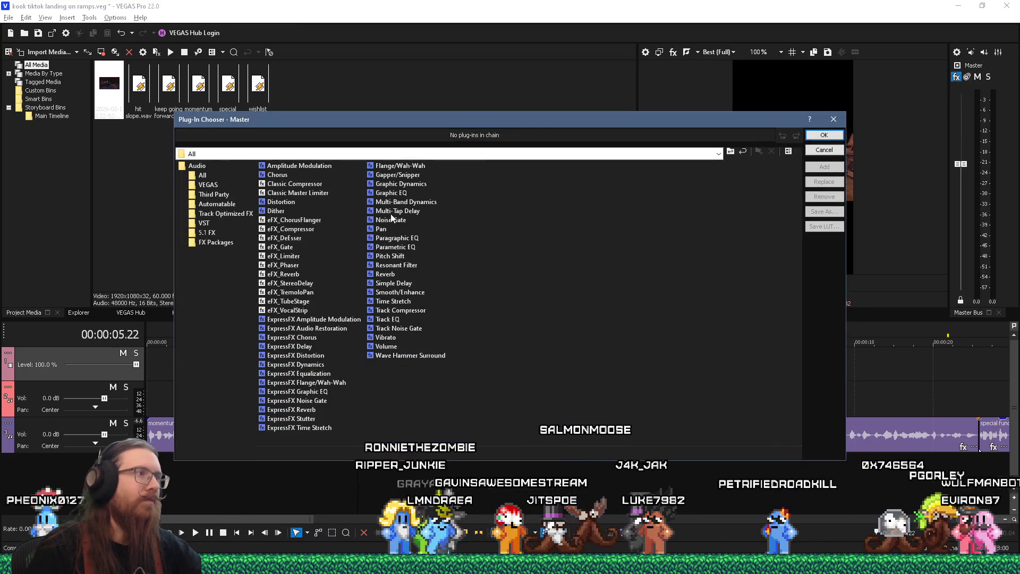
click(320, 193)
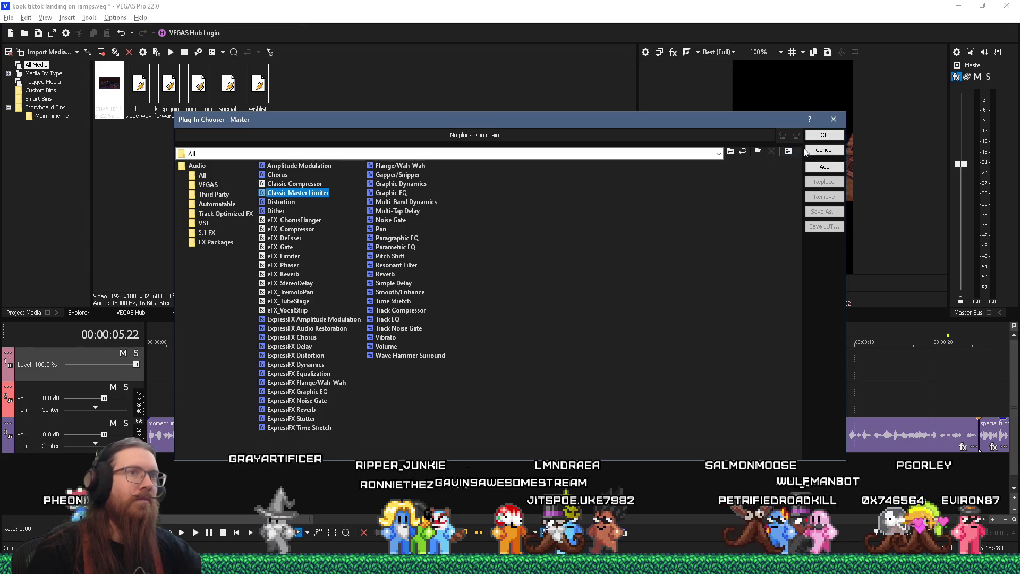
click(824, 136)
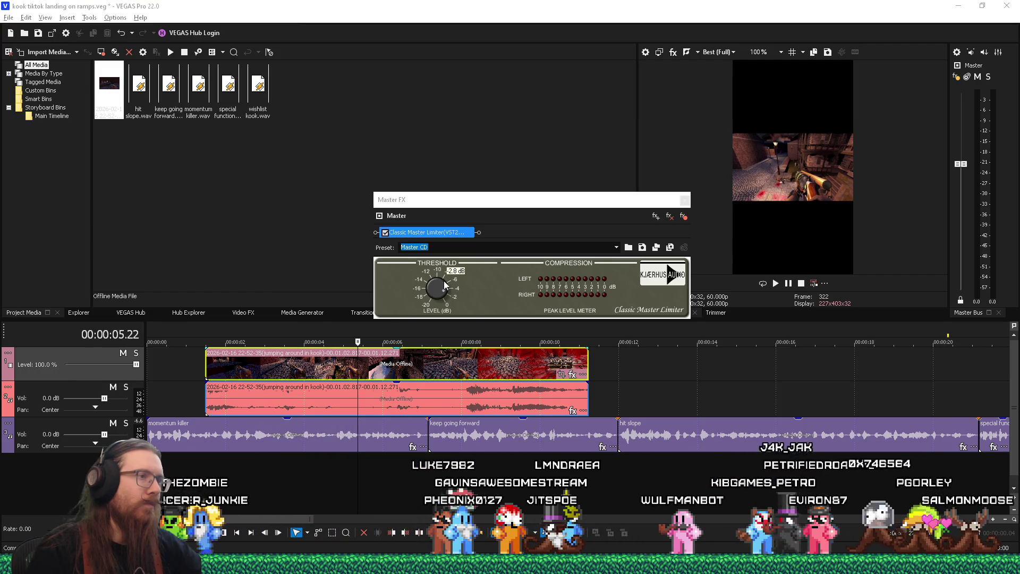
click(685, 201)
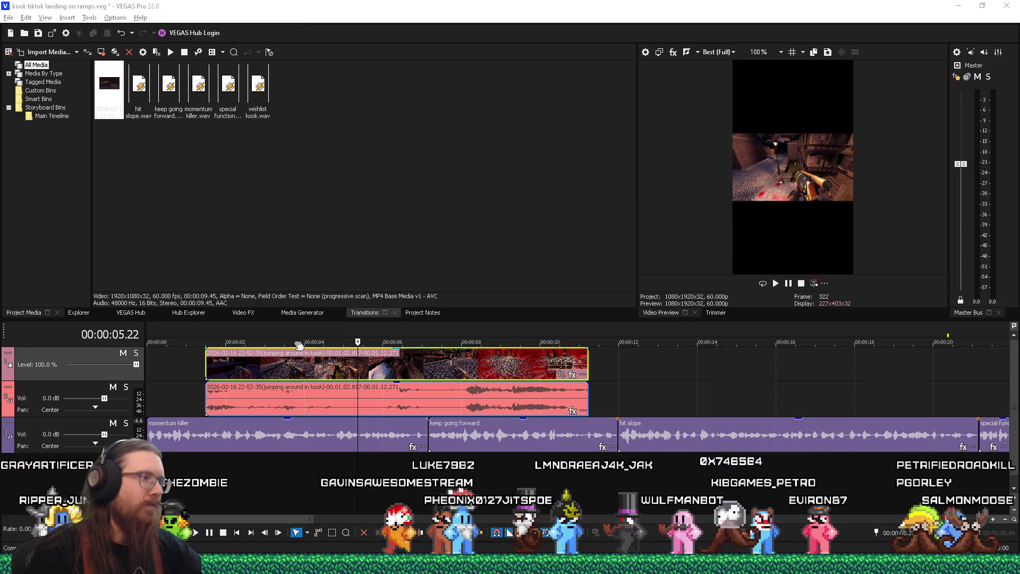
drag(104, 434, 116, 435)
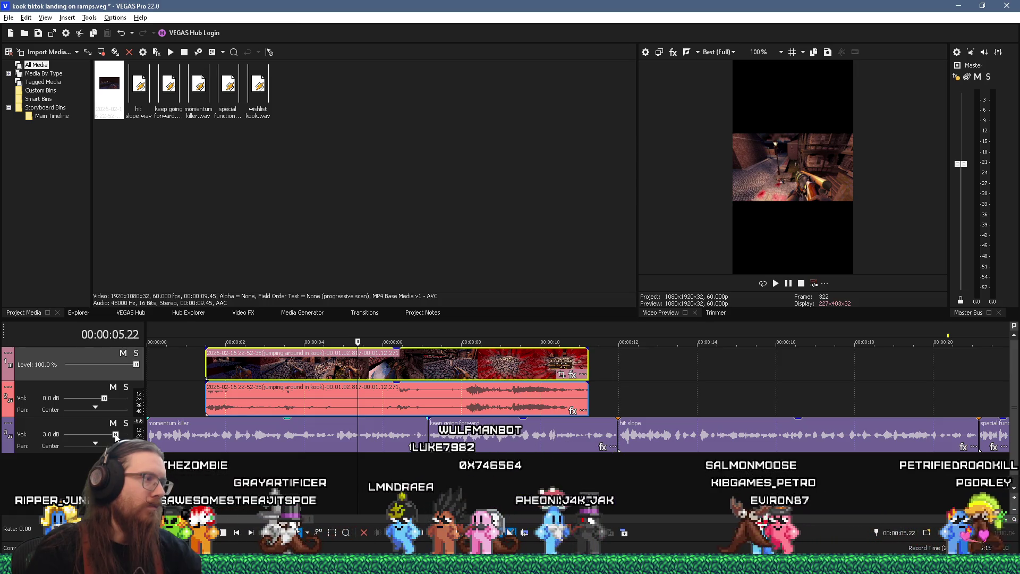
Move the gameplay clip to the timeline start and preview the edit around 5.4–5.6 seconds.
key(Home)
key(space)
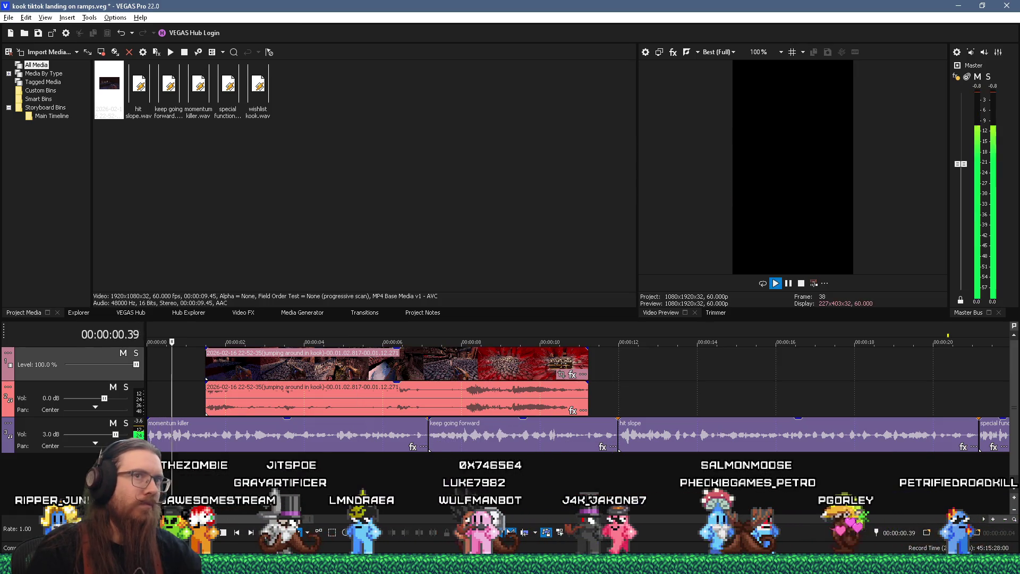
drag(273, 362, 200, 365)
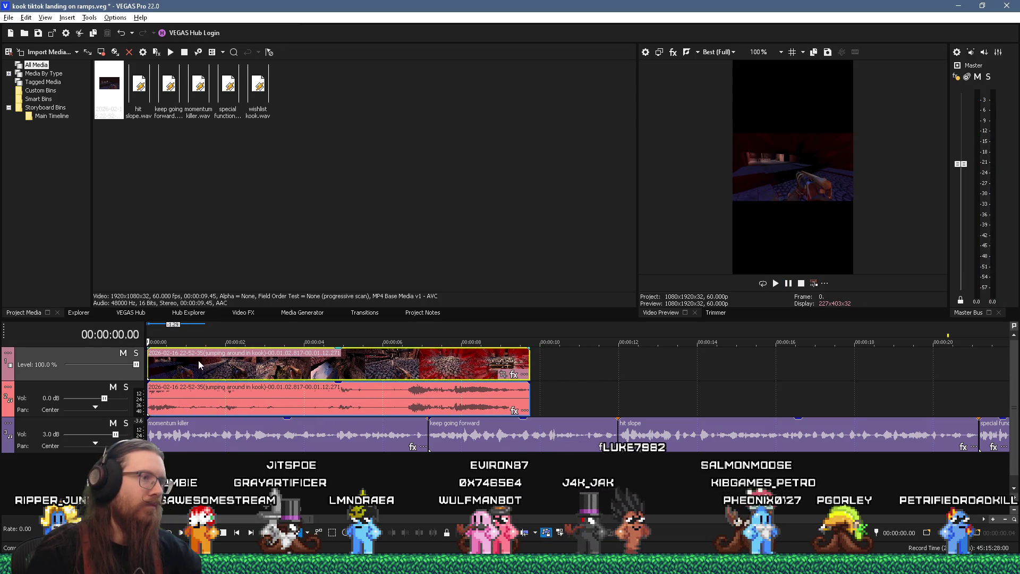
click(370, 463)
key(space)
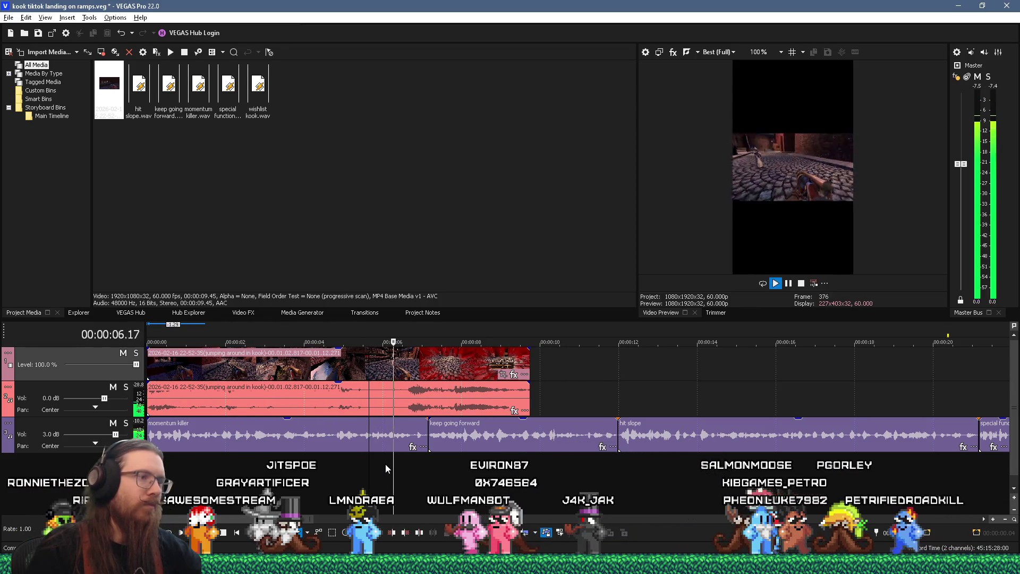
key(space)
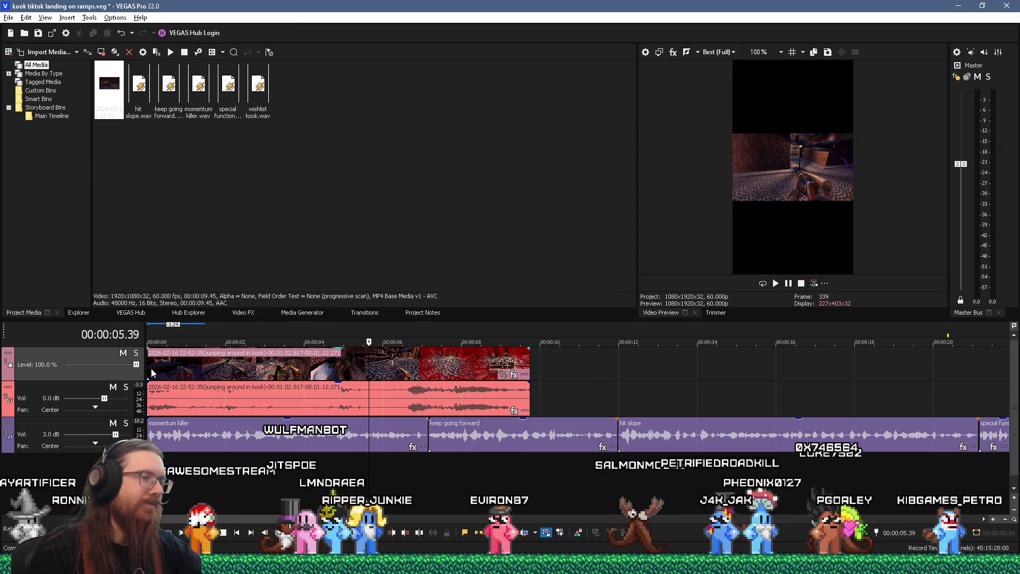
key(space)
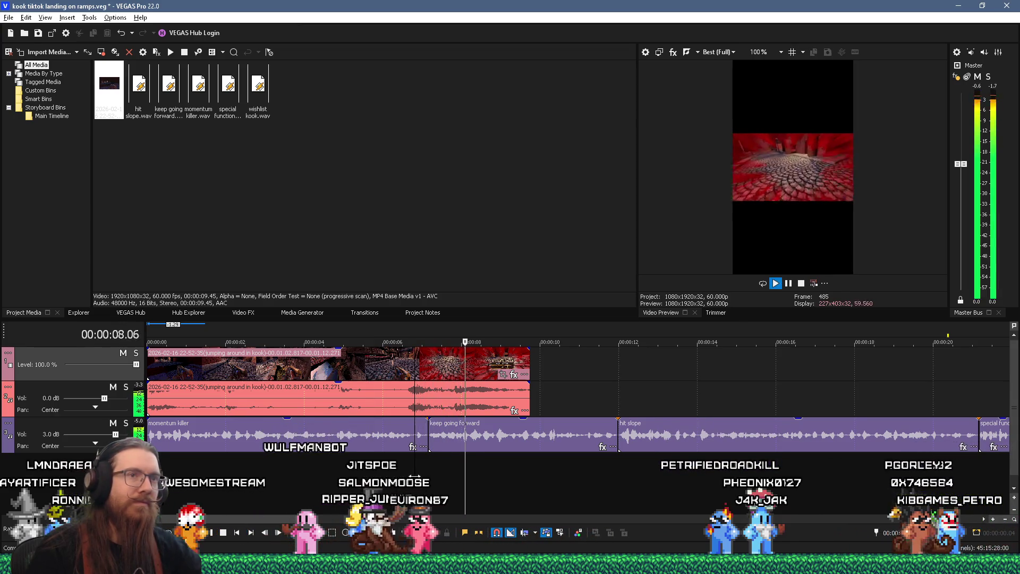
key(space)
click(414, 477)
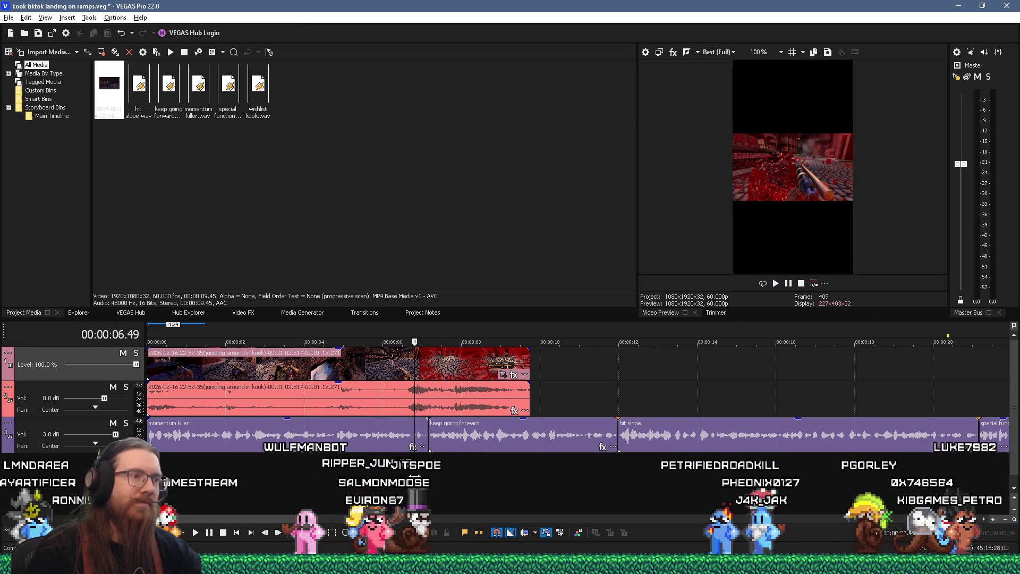
Trim off the gameplay clip's opening and preview from about 6 seconds.
click(149, 372)
key(space)
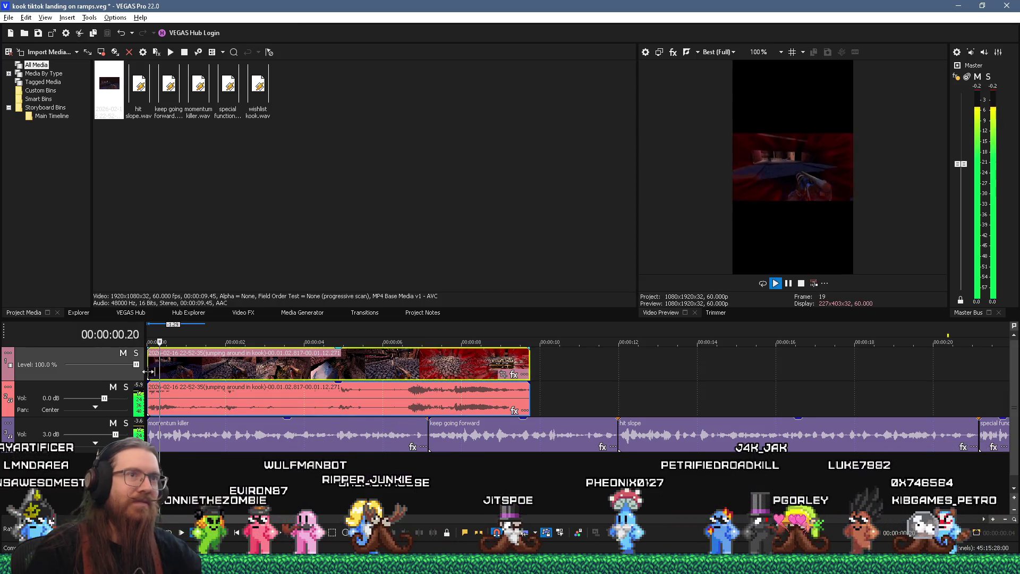
key(space)
mouse_move(146, 372)
mouse_down()
mouse_move(203, 374)
mouse_move(169, 373)
mouse_up()
click(372, 435)
key(space)
key(space)
Nudge the gameplay clip, lower its audio to -10.5 dB, and move the clips back to 0:00.
drag(353, 370, 371, 371)
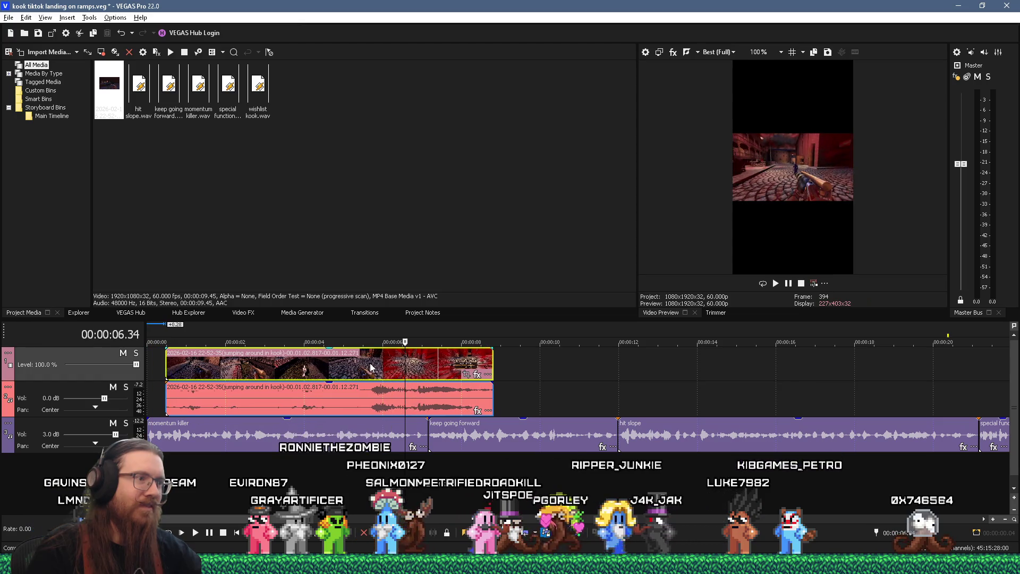
key(space)
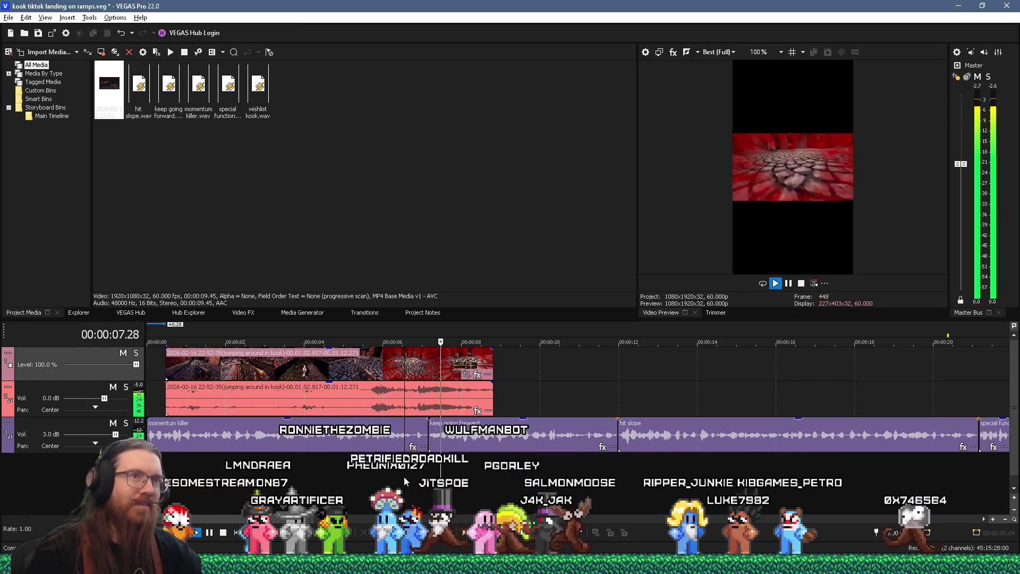
key(space)
drag(329, 383, 331, 409)
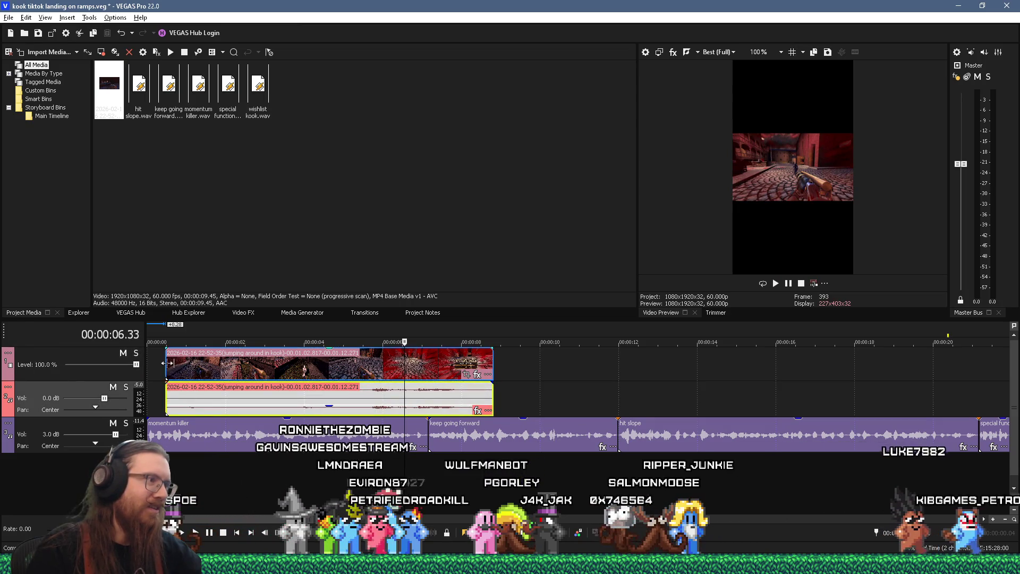
drag(183, 366, 165, 366)
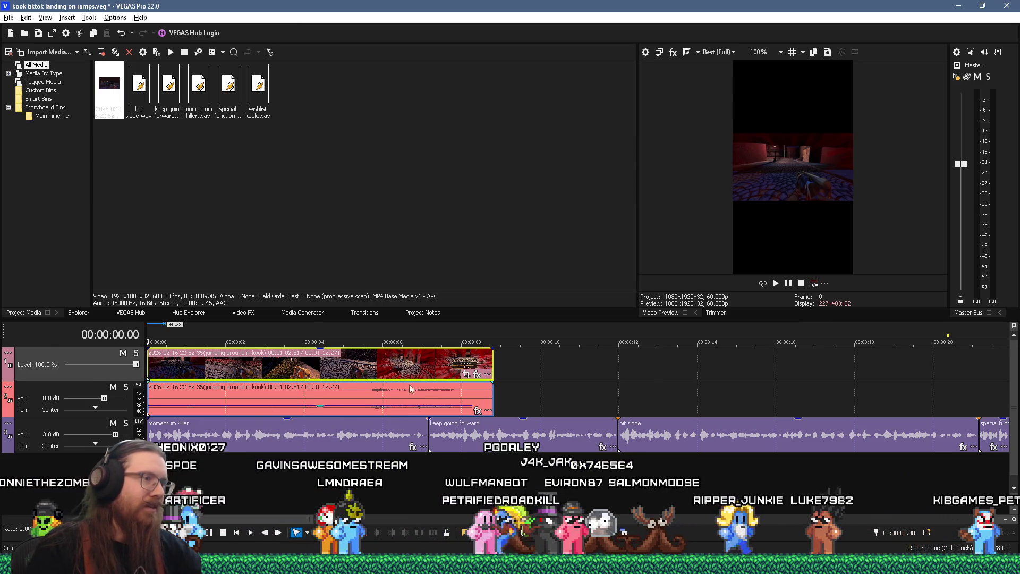
Crop the gameplay clip's Pan/Crop frame in to about 1298 wide and preview the result.
click(466, 374)
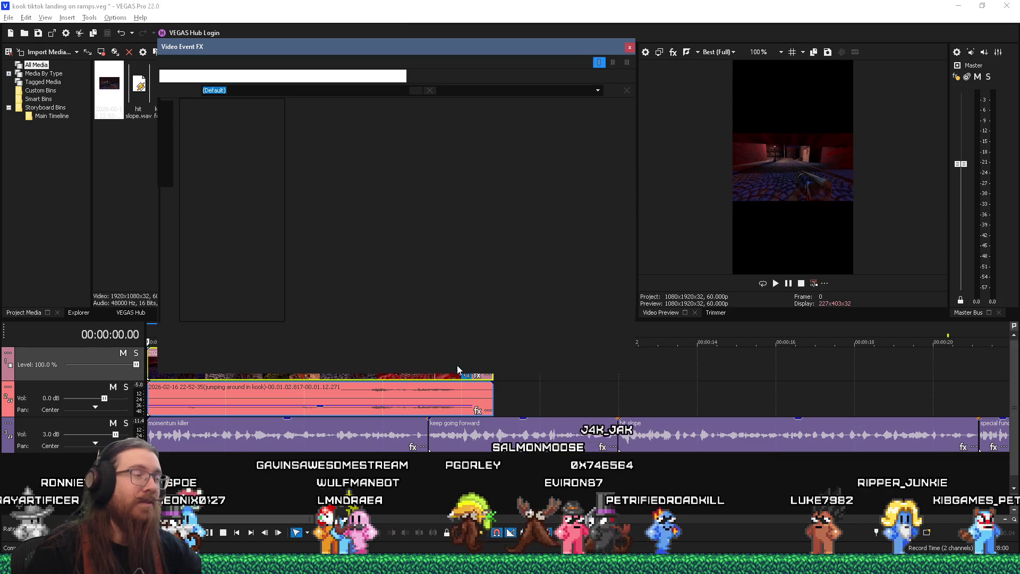
drag(618, 212, 607, 216)
key(ctrl+z)
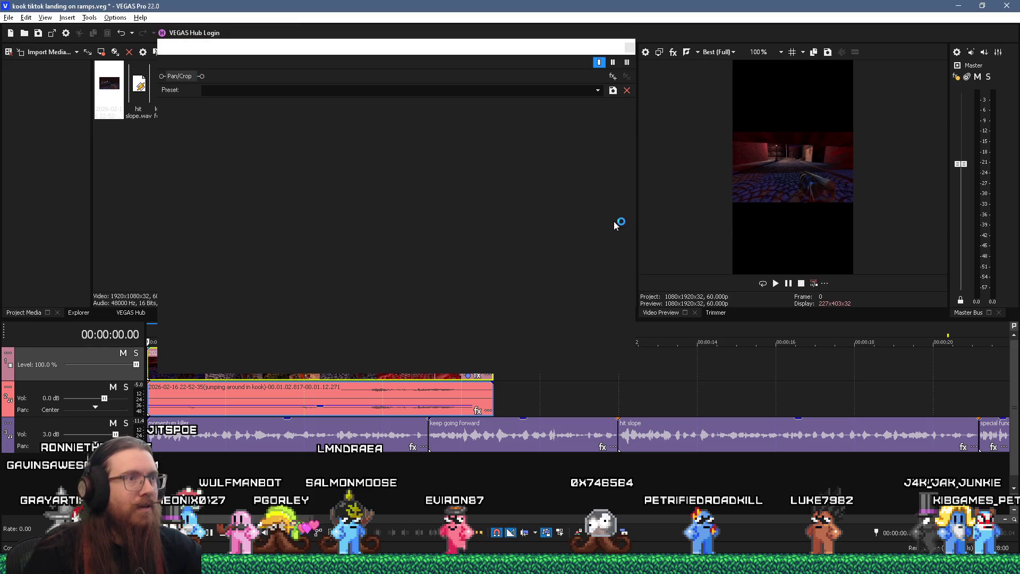
drag(585, 214, 567, 214)
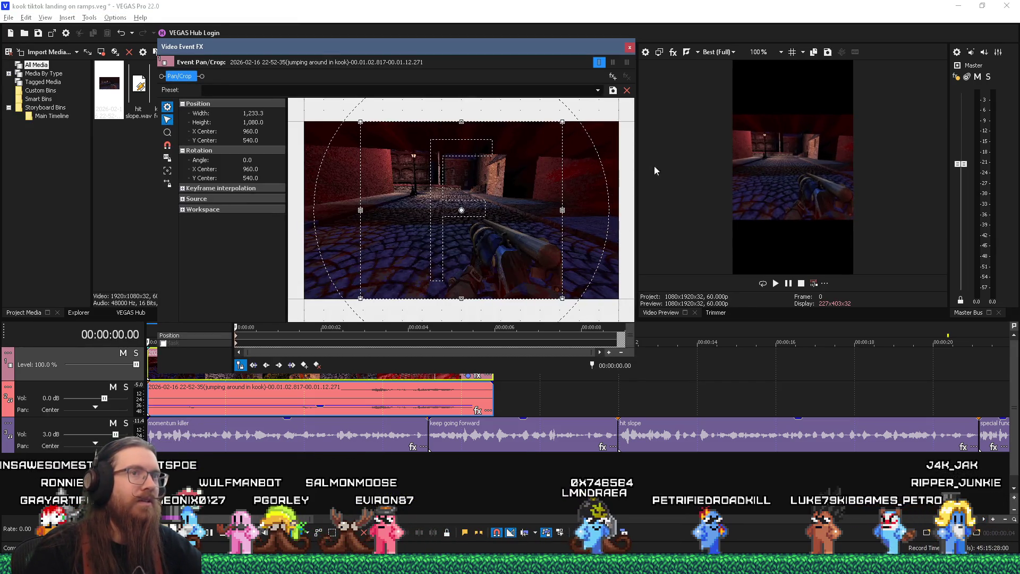
click(629, 47)
key(space)
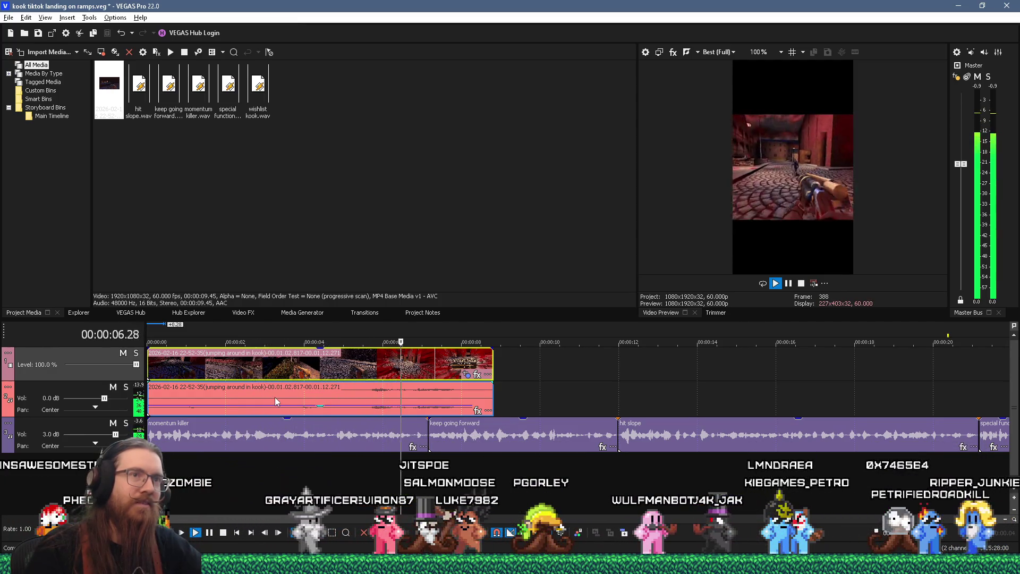
Preview the edit from 6.2 seconds and save the kook tiktok landing on ramps.veg project.
key(space)
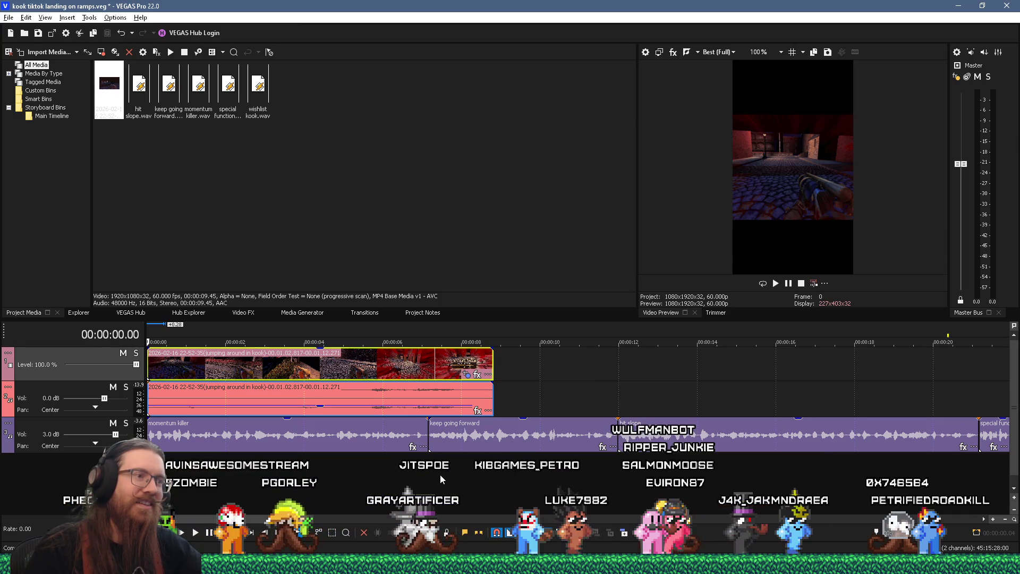
click(398, 478)
key(space)
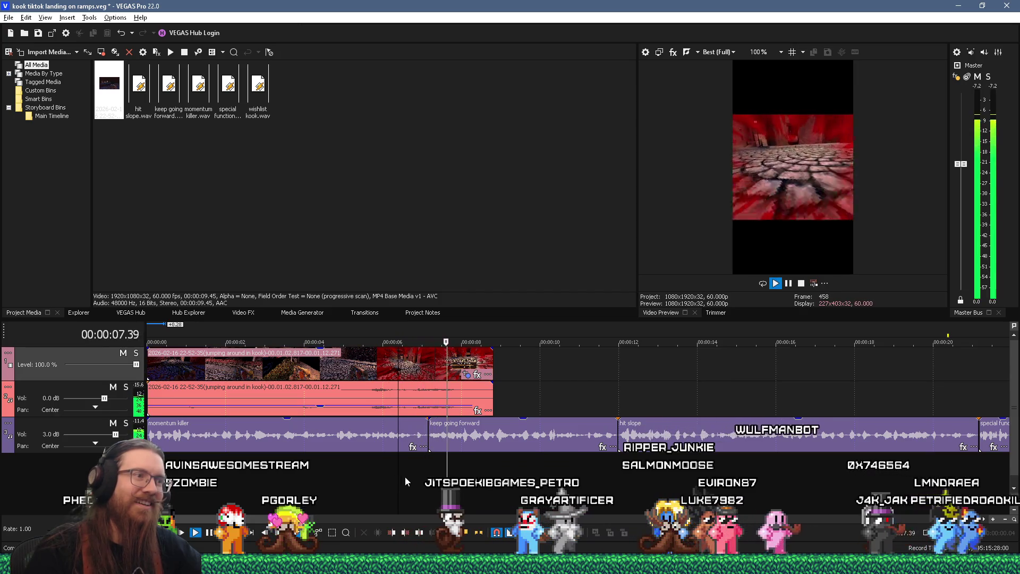
key(space)
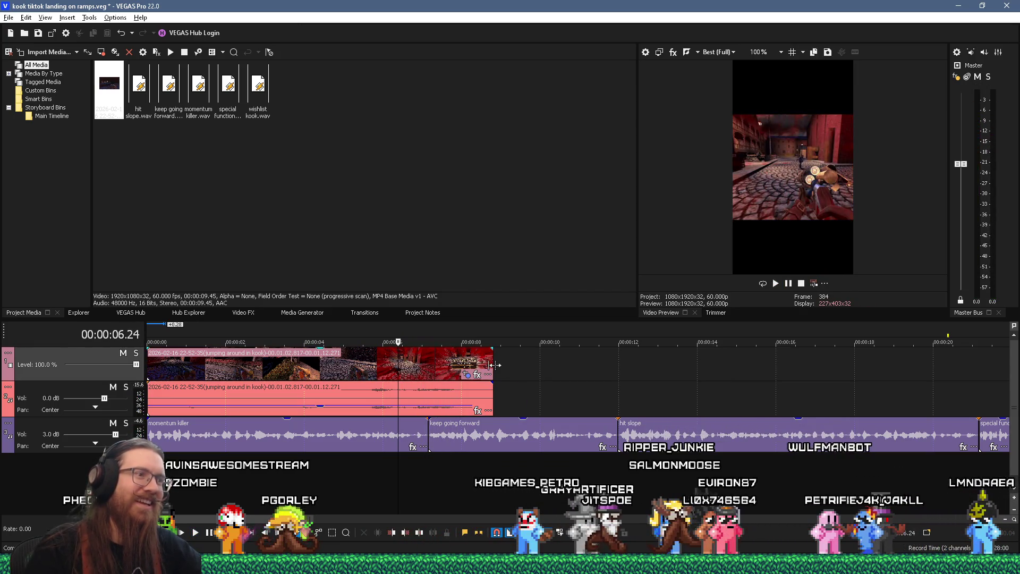
click(37, 33)
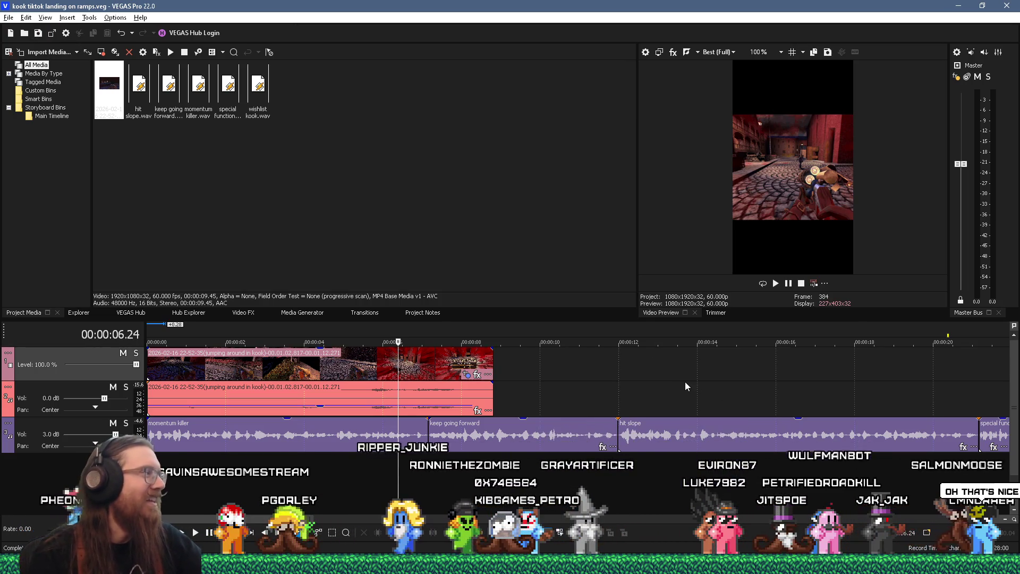
key(alt+Tab)
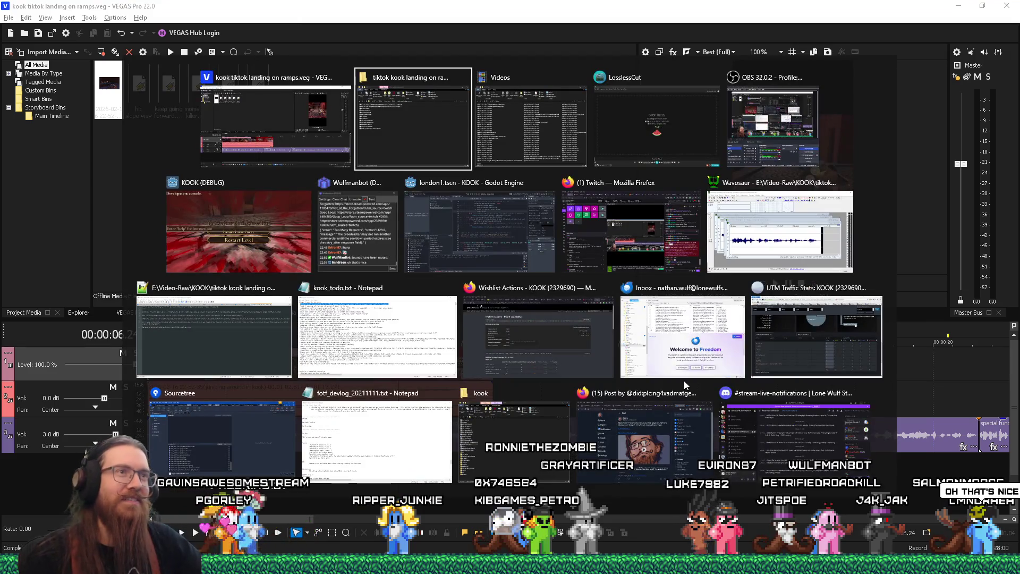
Return to the VEGAS project window from the window switcher.
key(Tab)
key(shift+Tab)
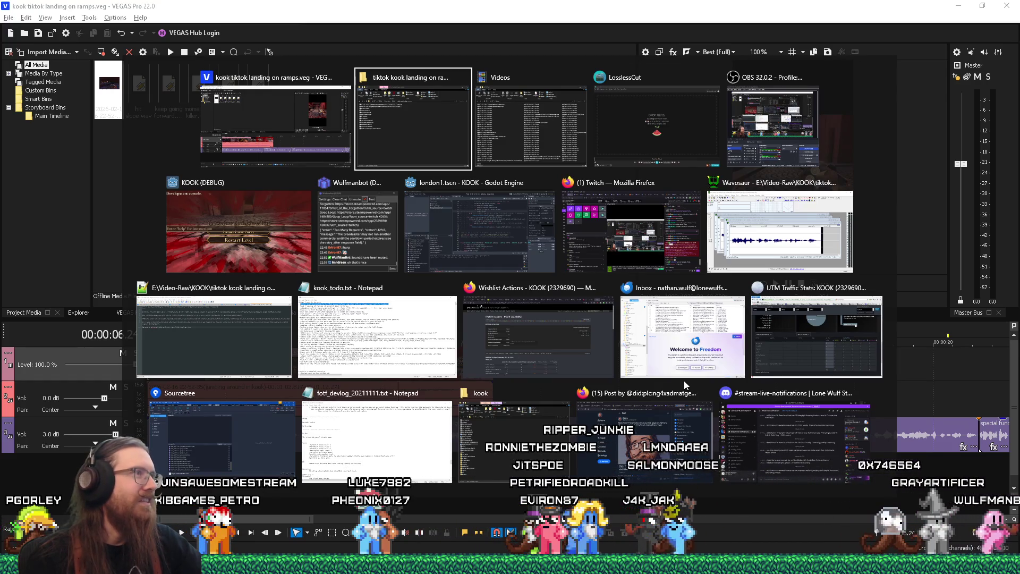
key(alt+shift+Tab)
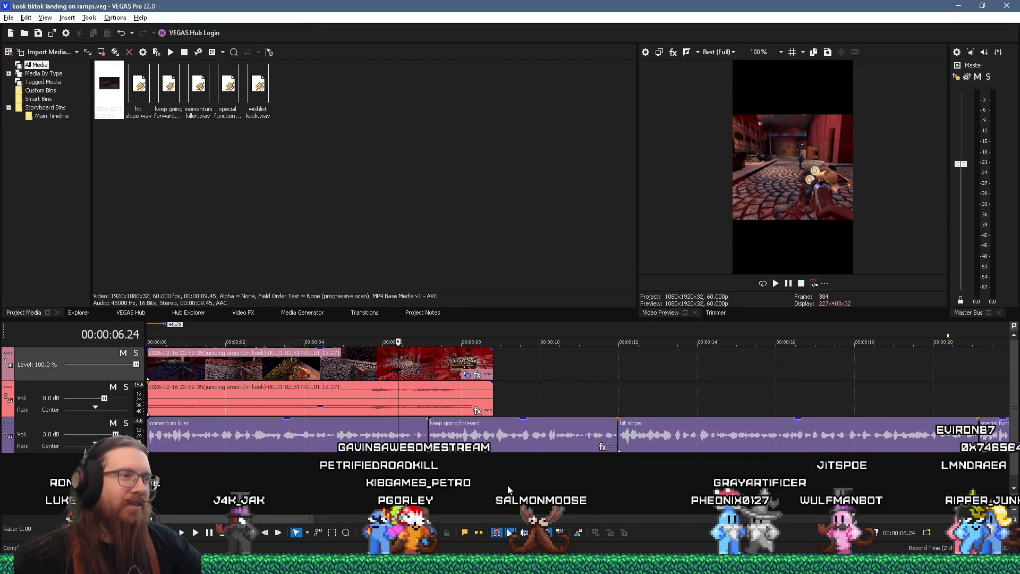
Play the edit from 6.24 seconds and stop it at 00:00:08.56.
key(space)
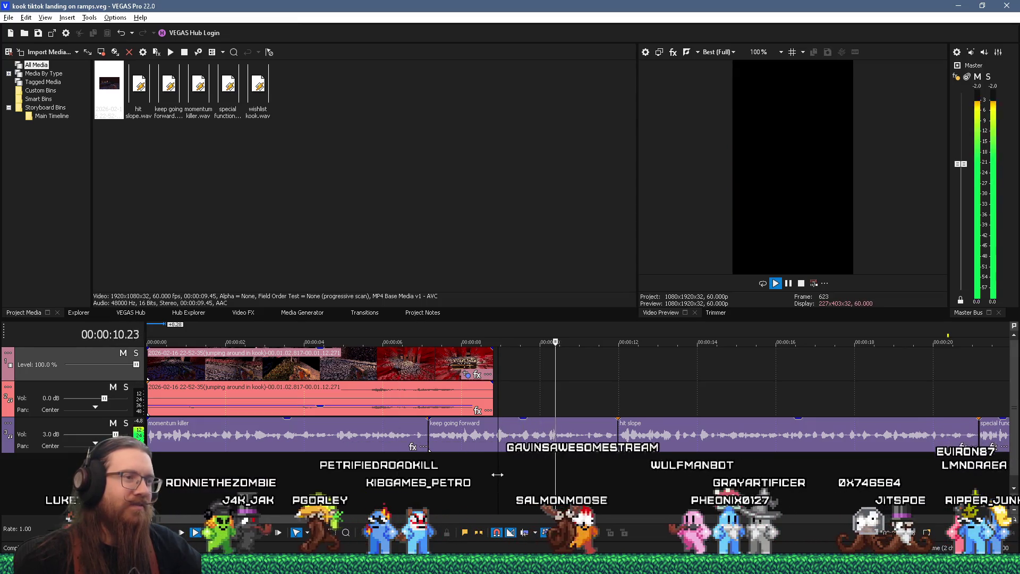
click(497, 474)
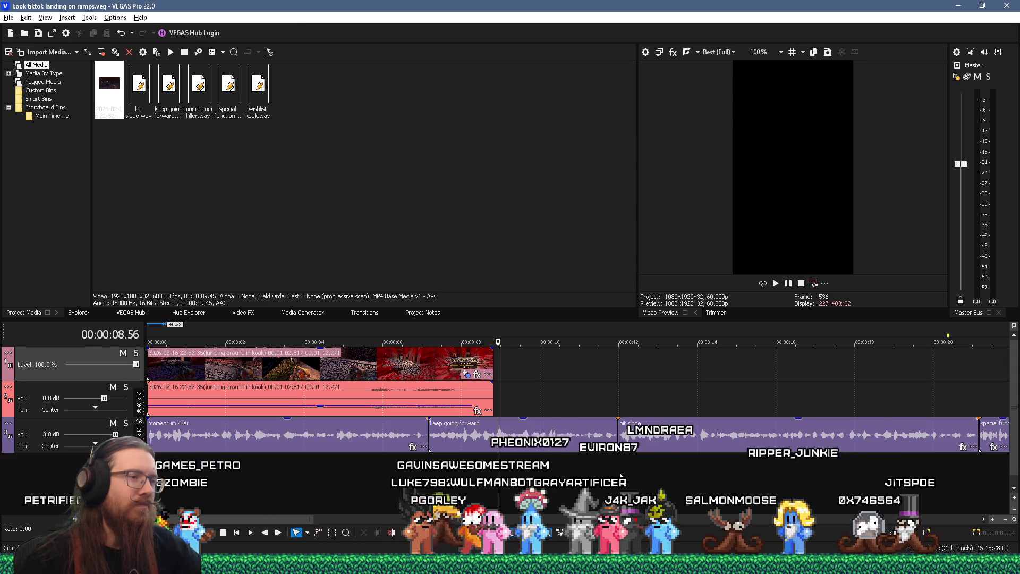
key(alt+Tab)
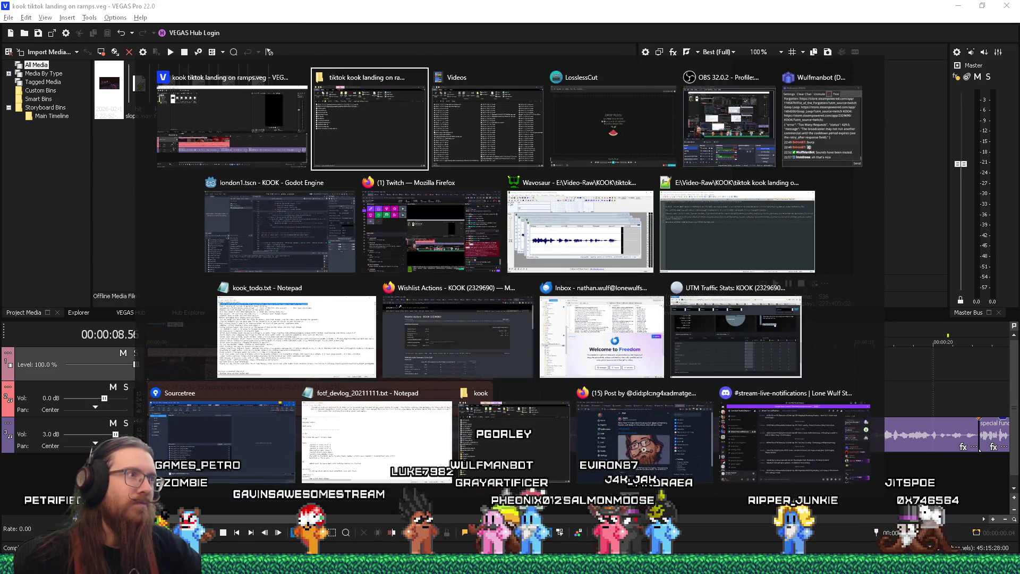
Filter the Godot FileSystem for 'movement' and open movement_system.gd.
key(Up)
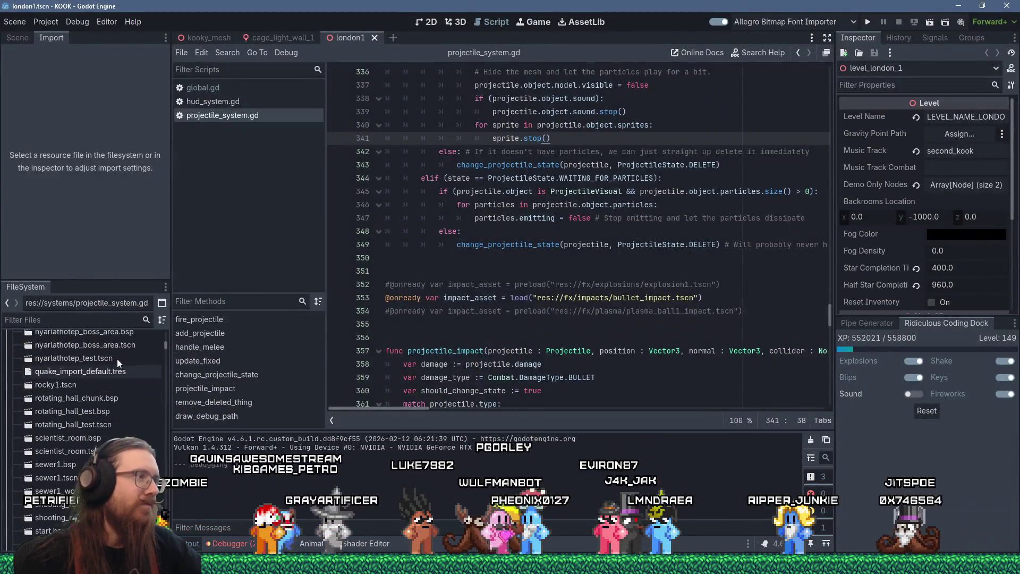
click(111, 315)
text(movement)
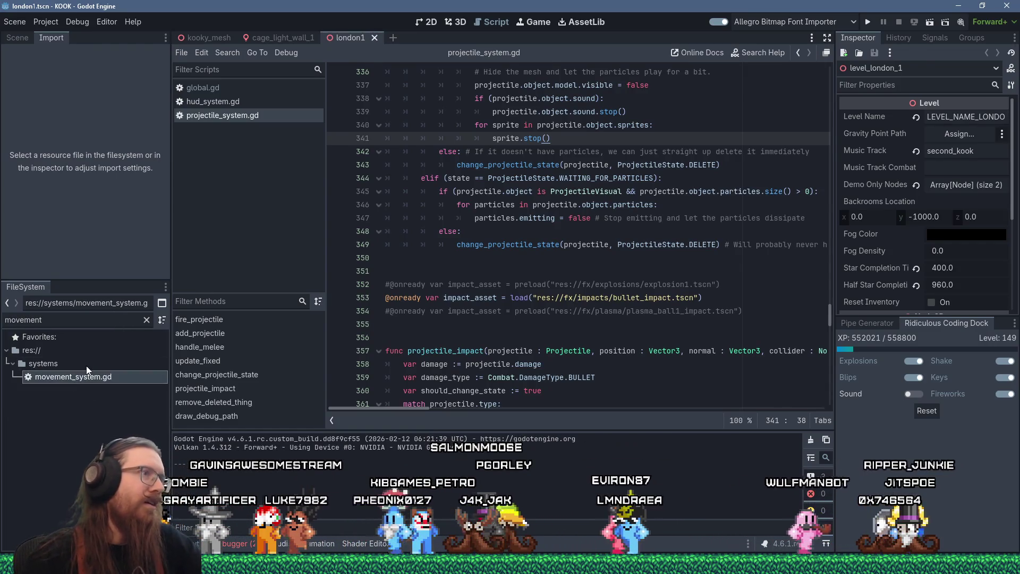
double_click(74, 377)
scroll(653, 308, up, 1)
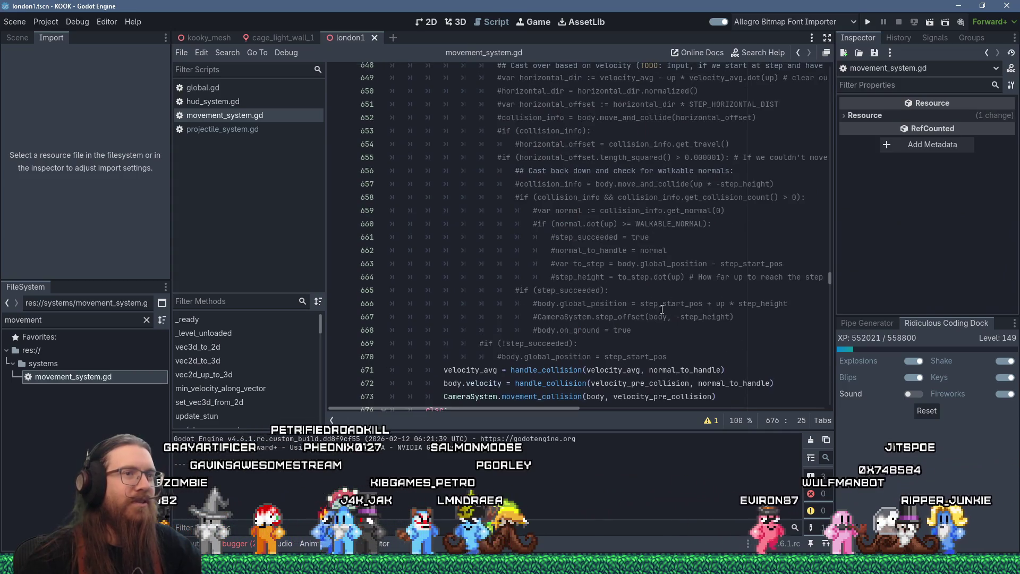
scroll(521, 340, down, 3)
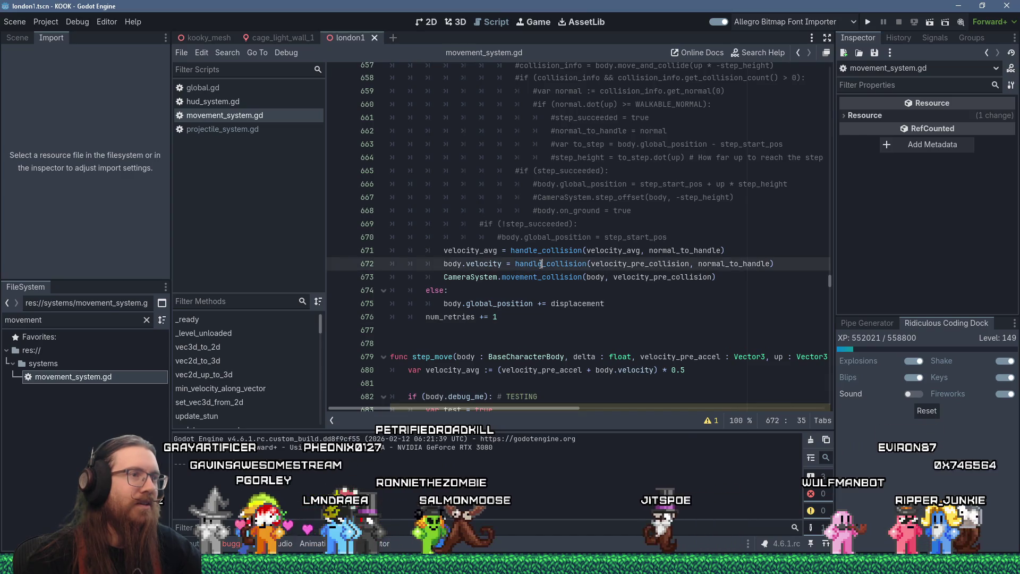
Make handle_collision_slope_special return handle_collision(velocity, collision_normal), commented '# TESTING -> temp for video', and save.
ctrl+click(564, 264)
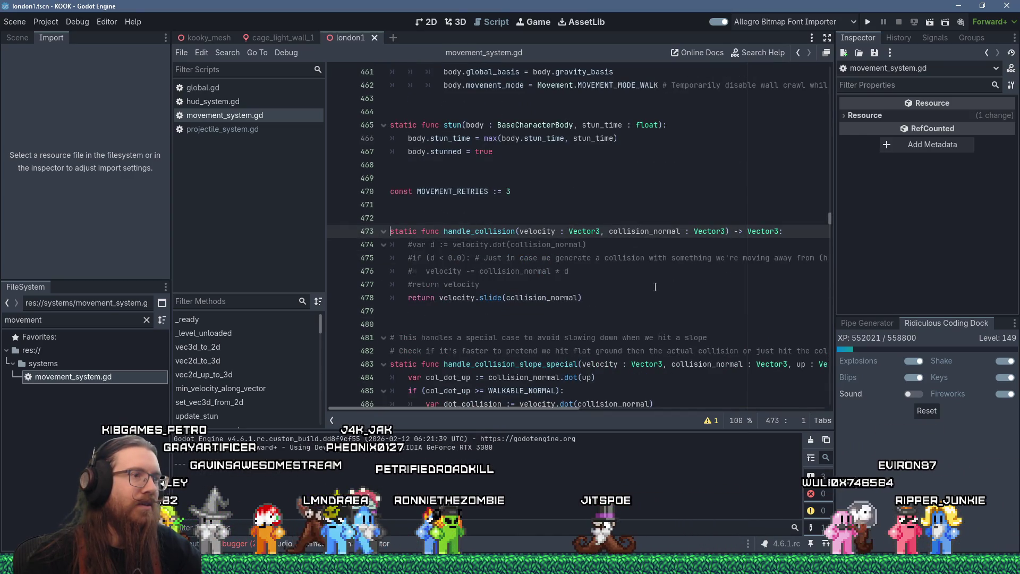
scroll(655, 286, down, 3)
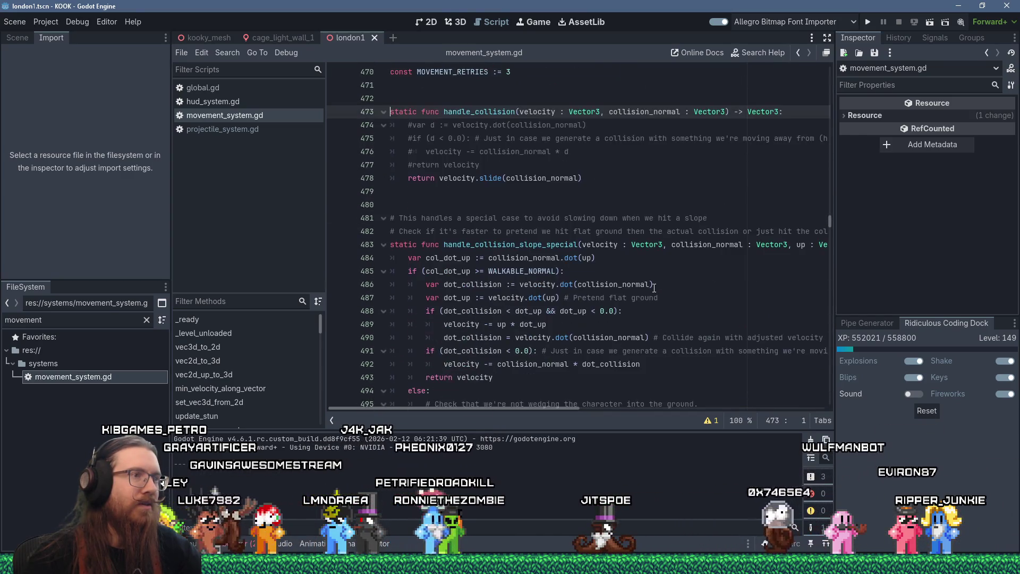
click(474, 244)
key(End)
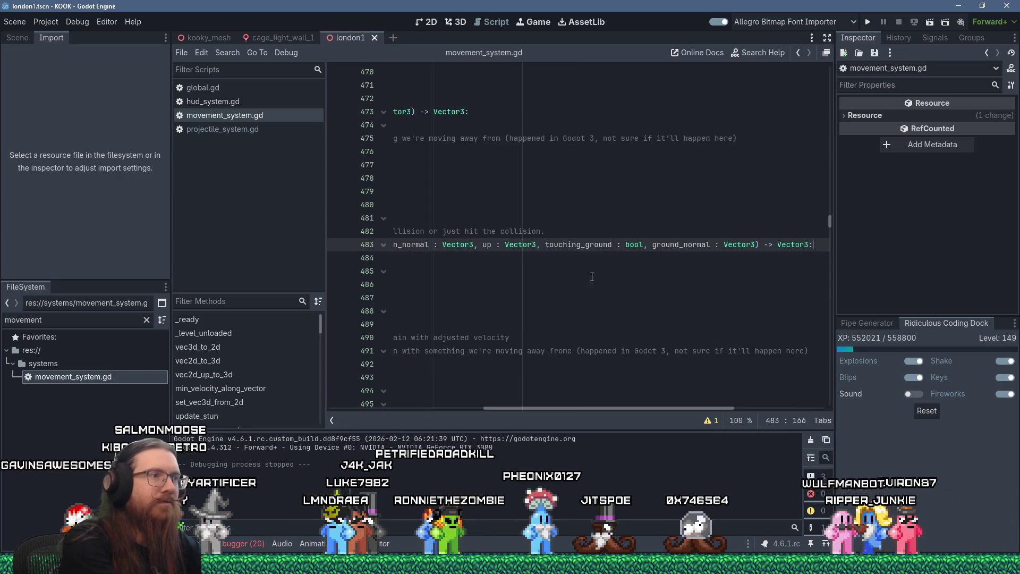
key(Return)
text(return handle_)
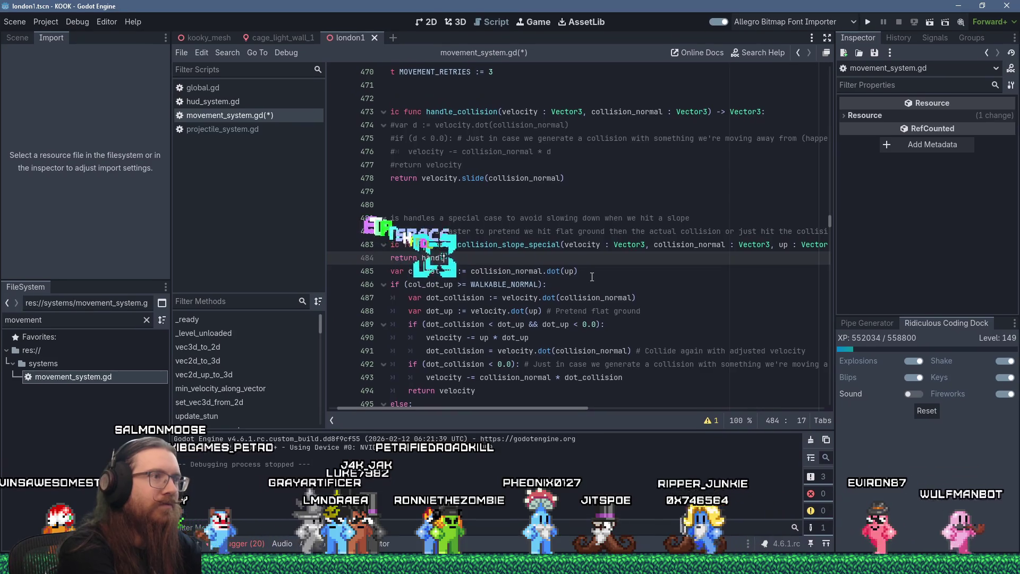
text(collision(velo)
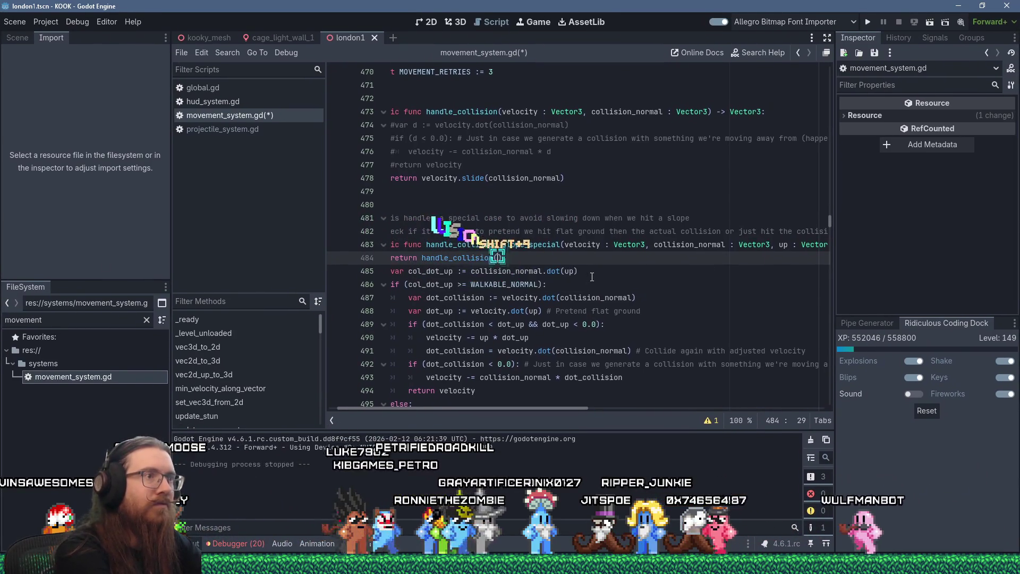
text(city, collision_no)
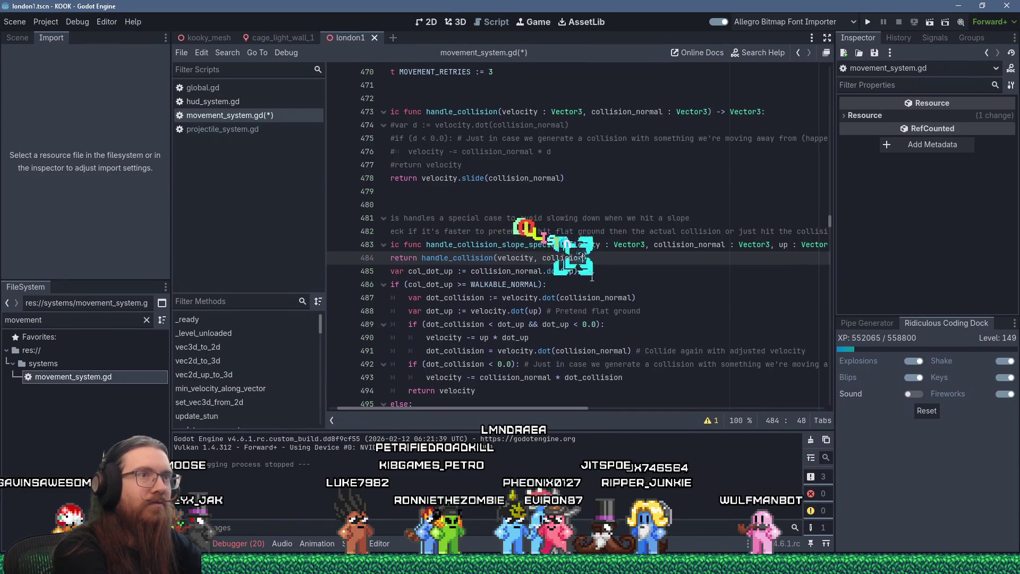
text(rmal)
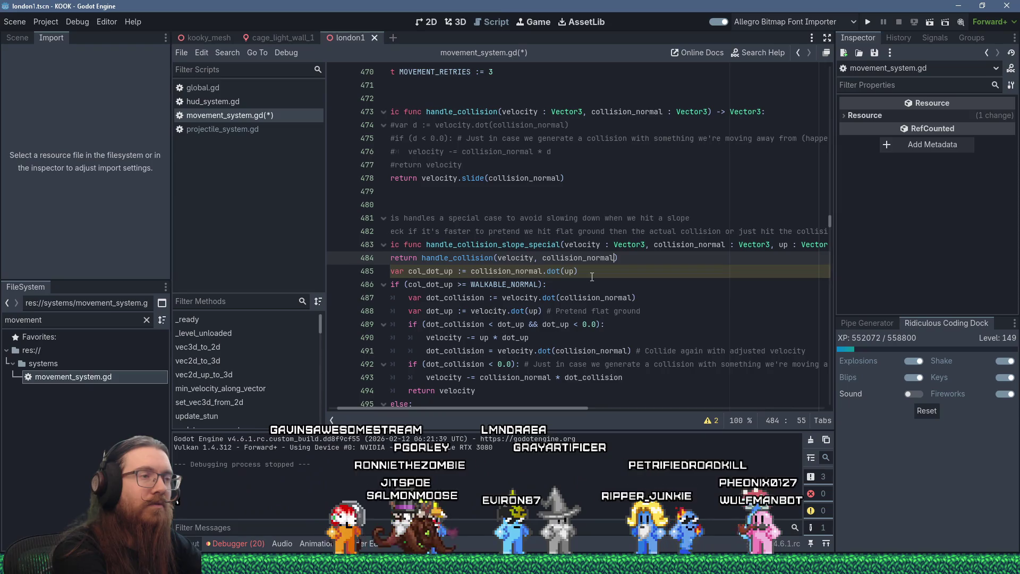
text() # )
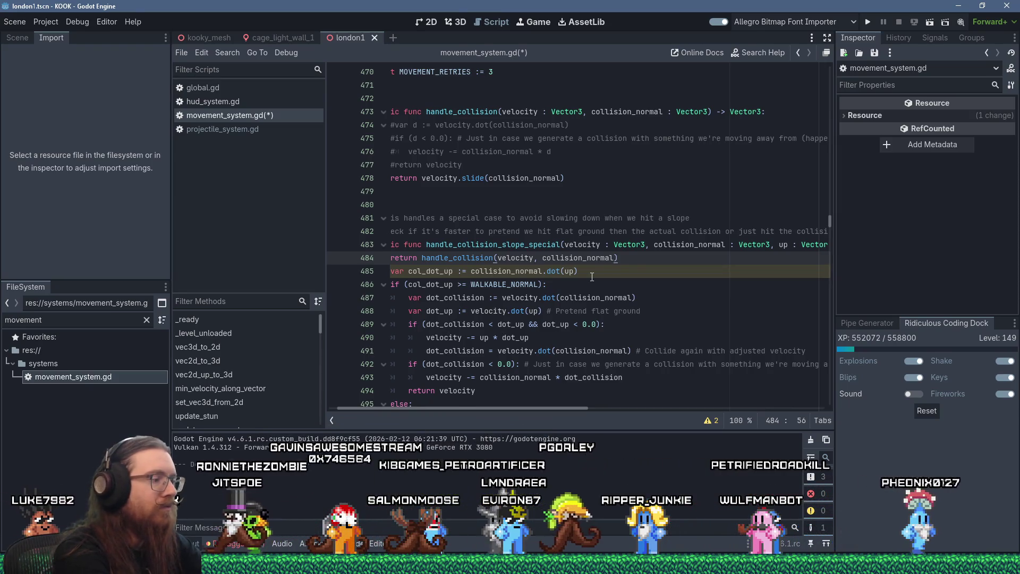
text(TESTING)
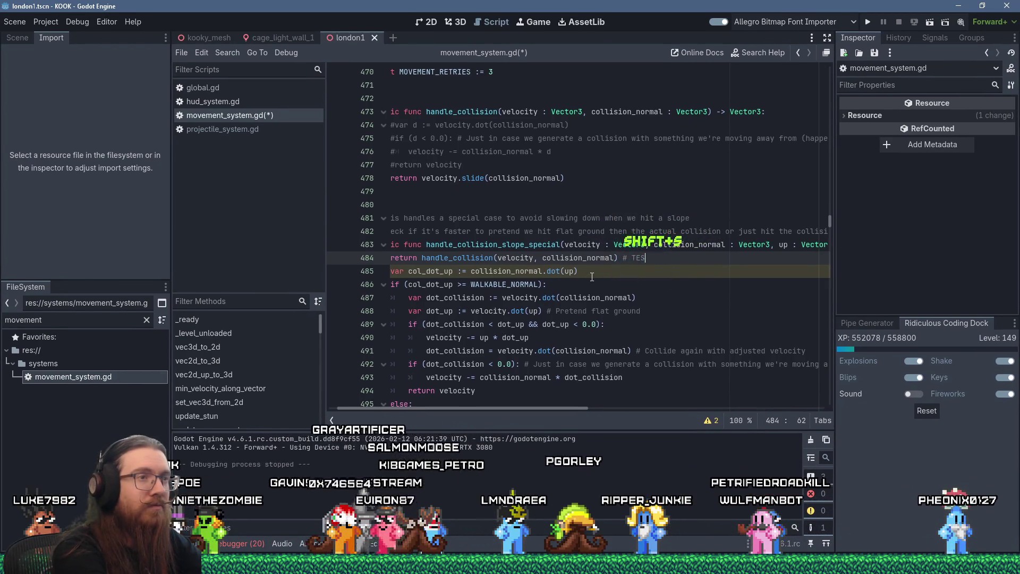
text( -> t)
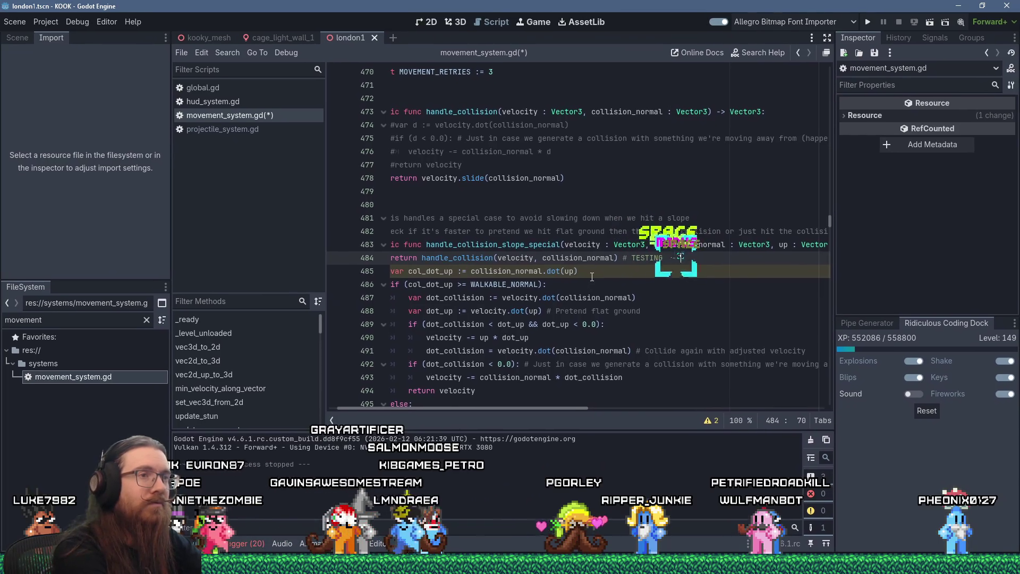
text(emp for video)
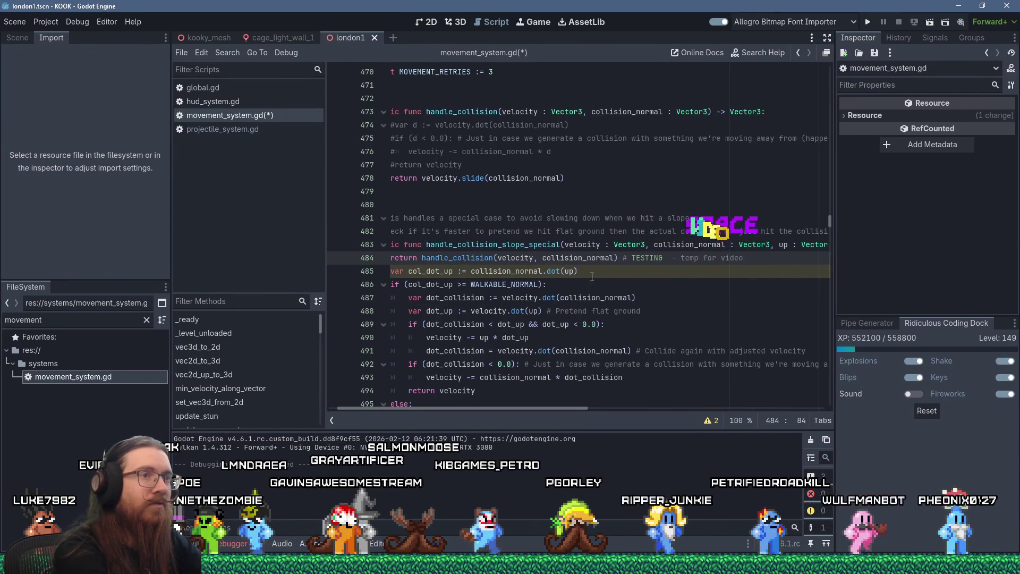
key(ctrl+s)
click(659, 138)
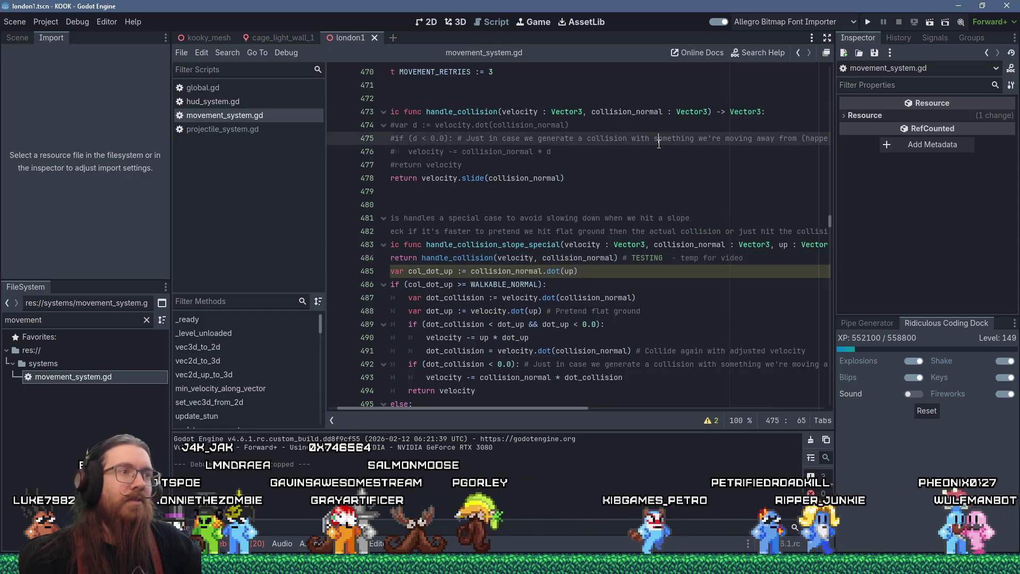
Run the KOOK project and load the london2 map with the 'map london2' console command.
click(868, 22)
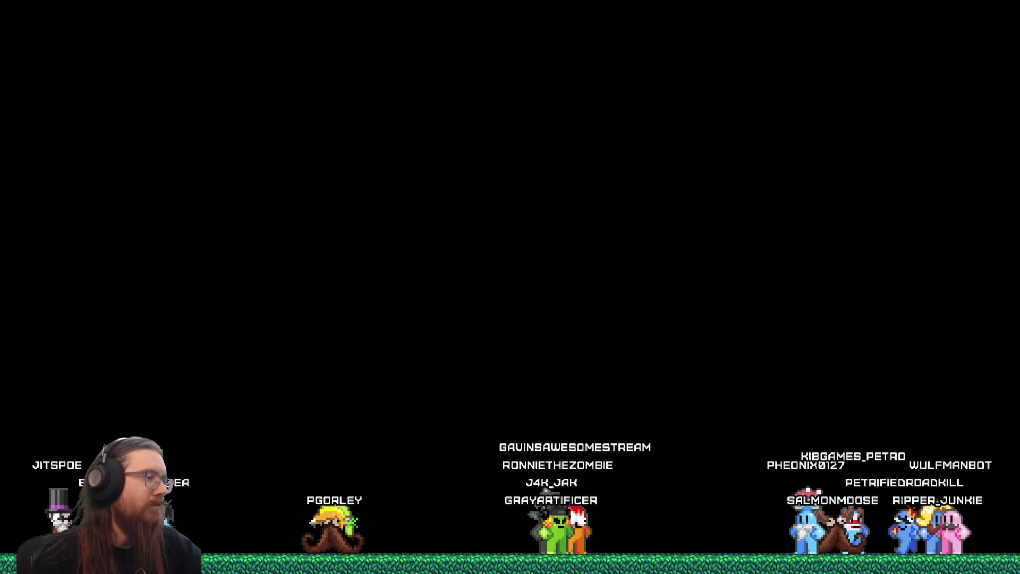
key(grave)
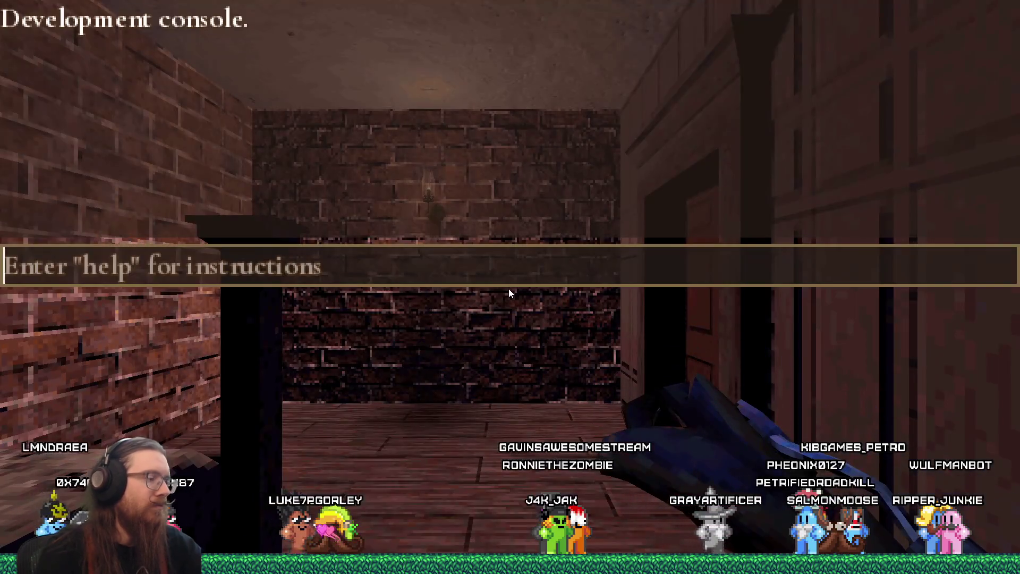
text(map london2)
key(Return)
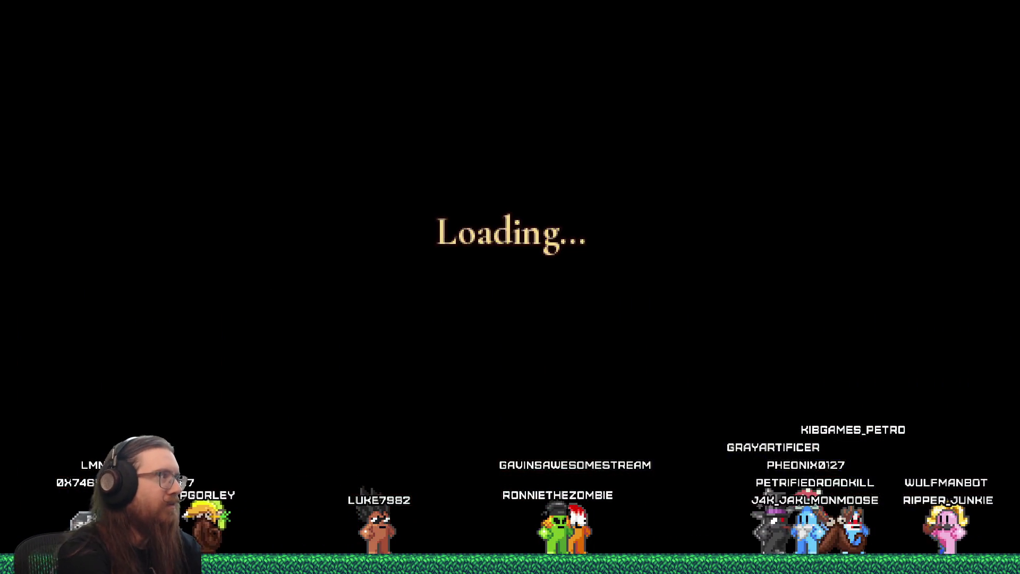
Load london3 via the console, then submit another console command to start a level load.
key(grave)
text(map london2)
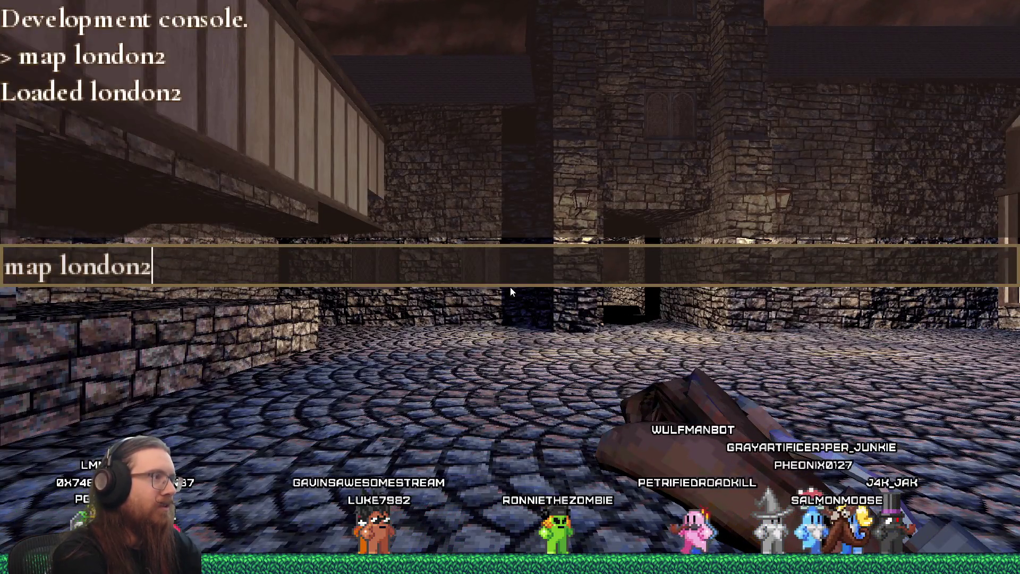
key(BackSpace)
text(3)
key(Return)
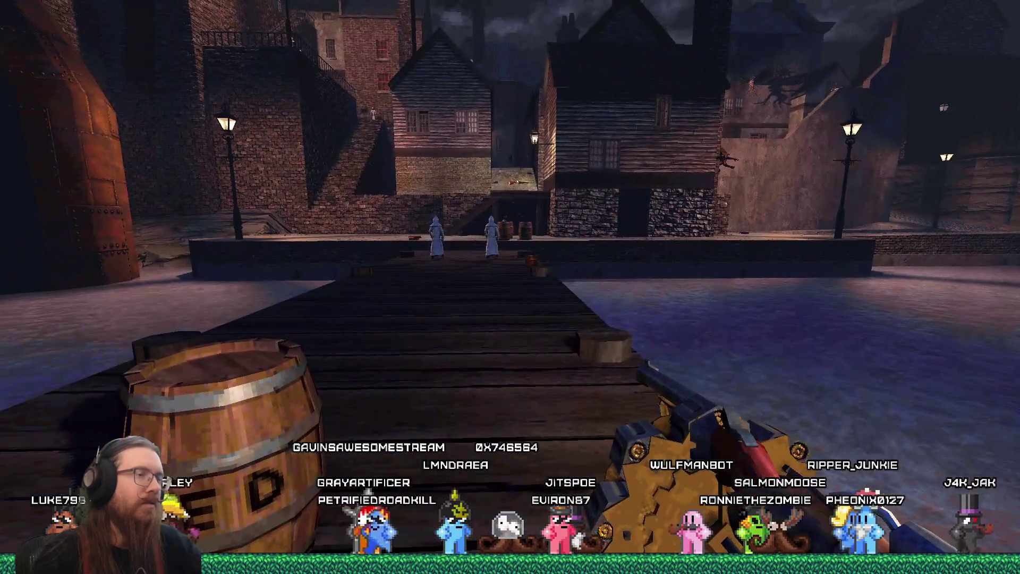
key(grave)
text(go)
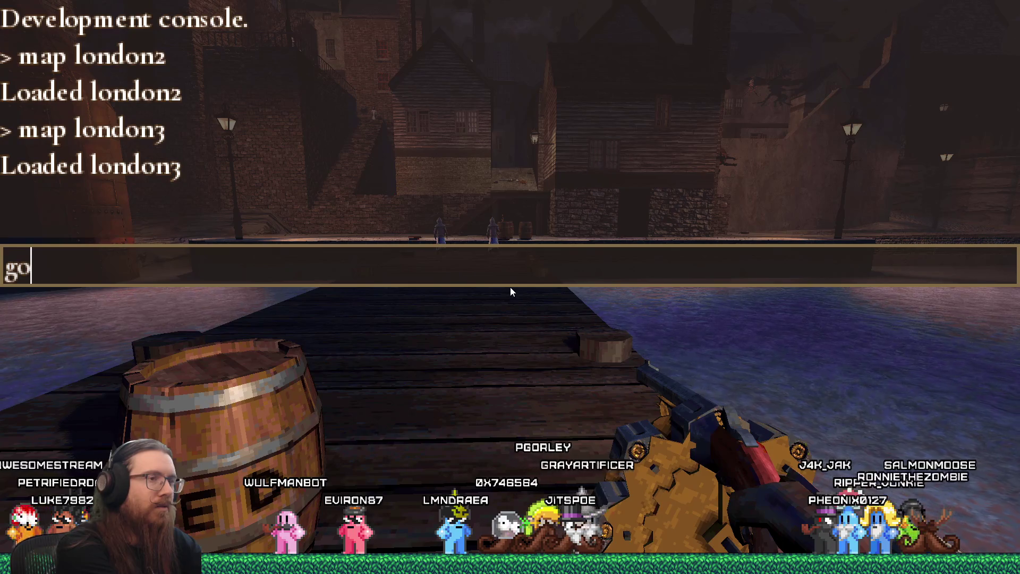
key(Return)
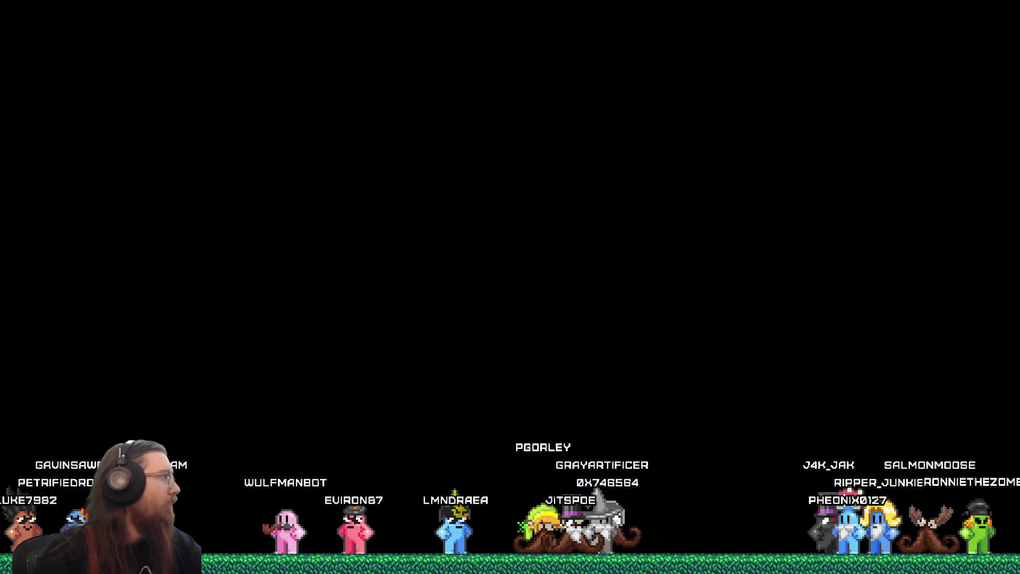
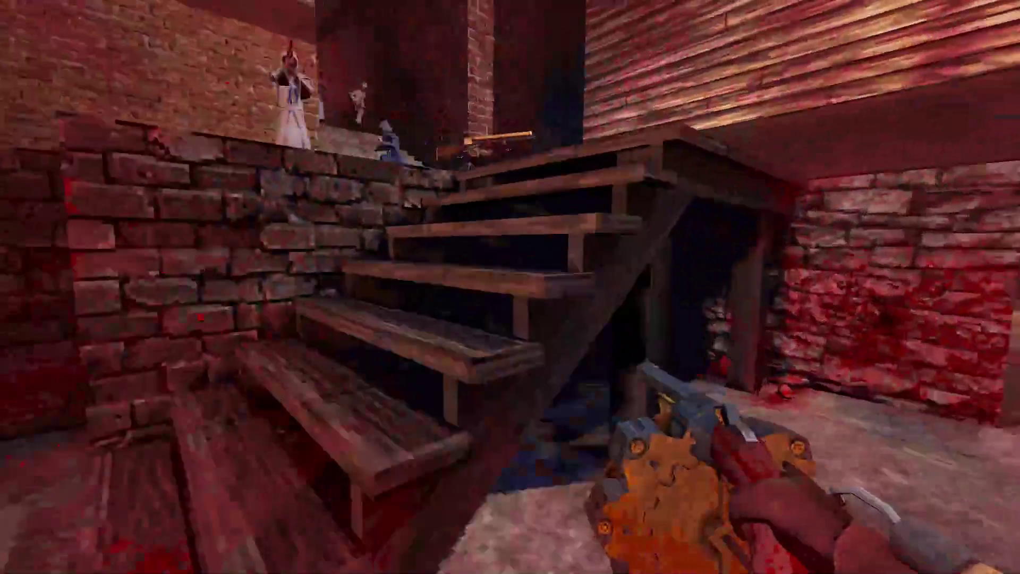
Kick and shoot the white-robed cultist.
key(w)
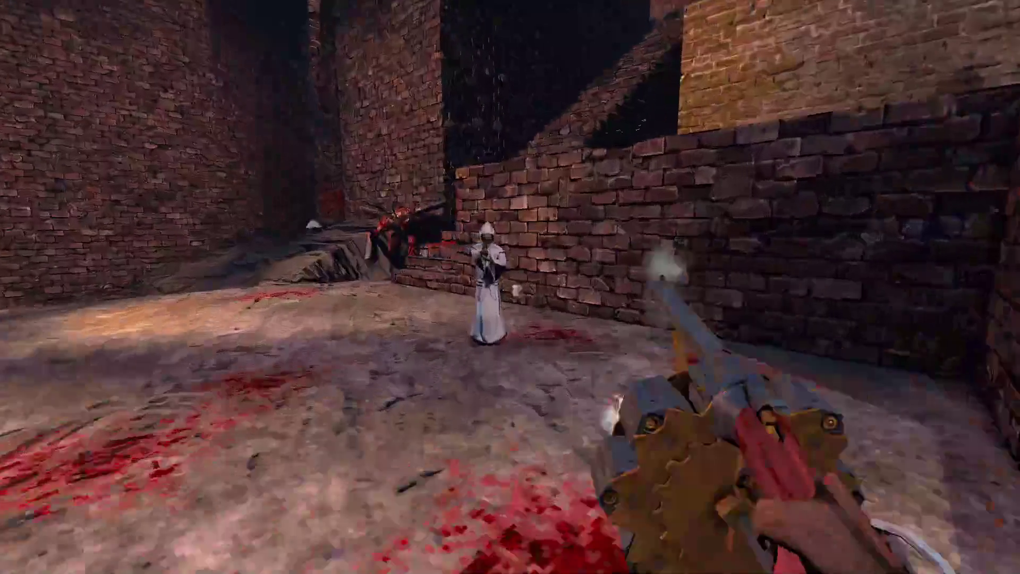
key(f)
click(510, 287)
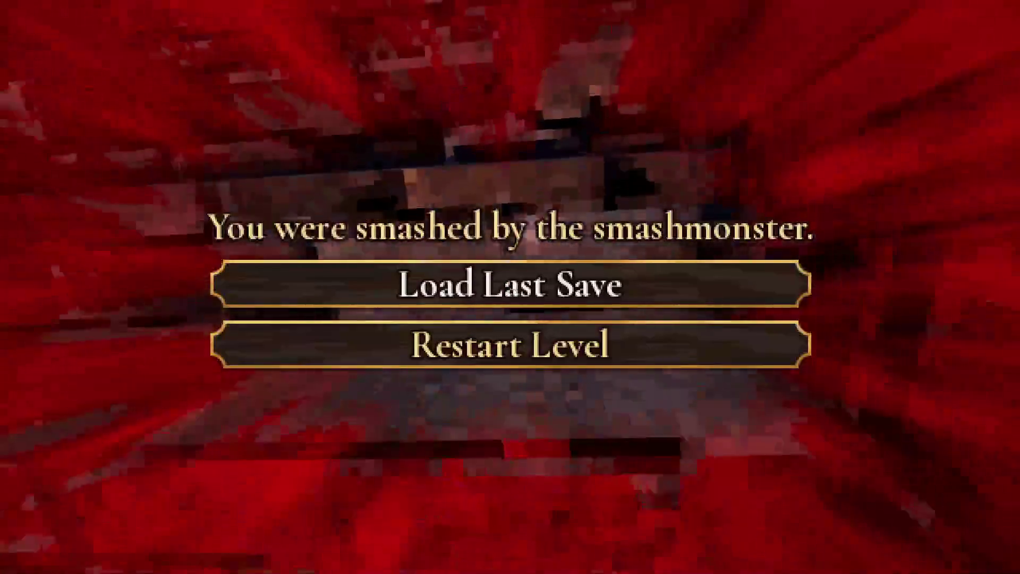
Restart the level after dying and enable god mode with the console command 'god'.
key(grave)
text(god mode)
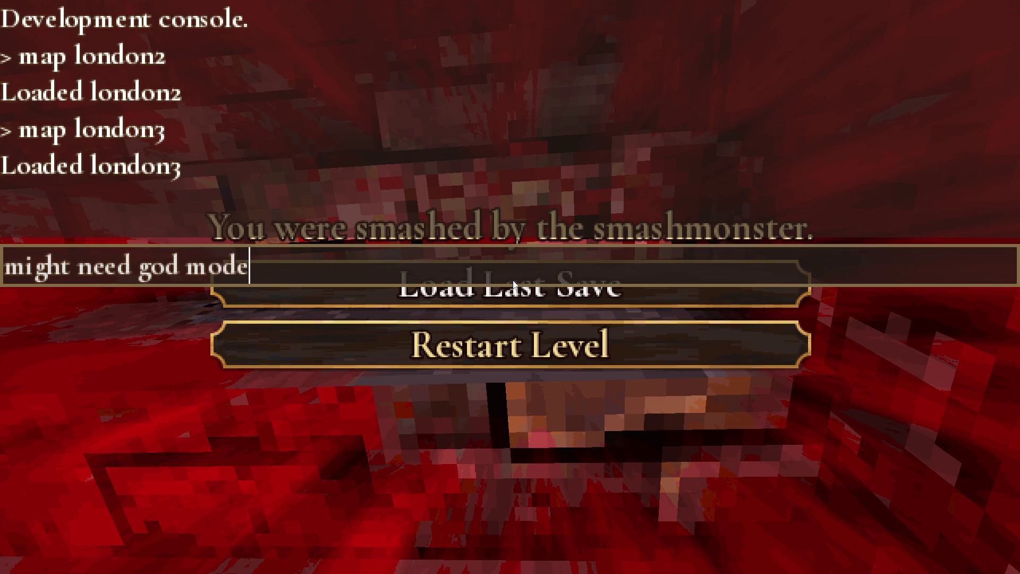
key(grave)
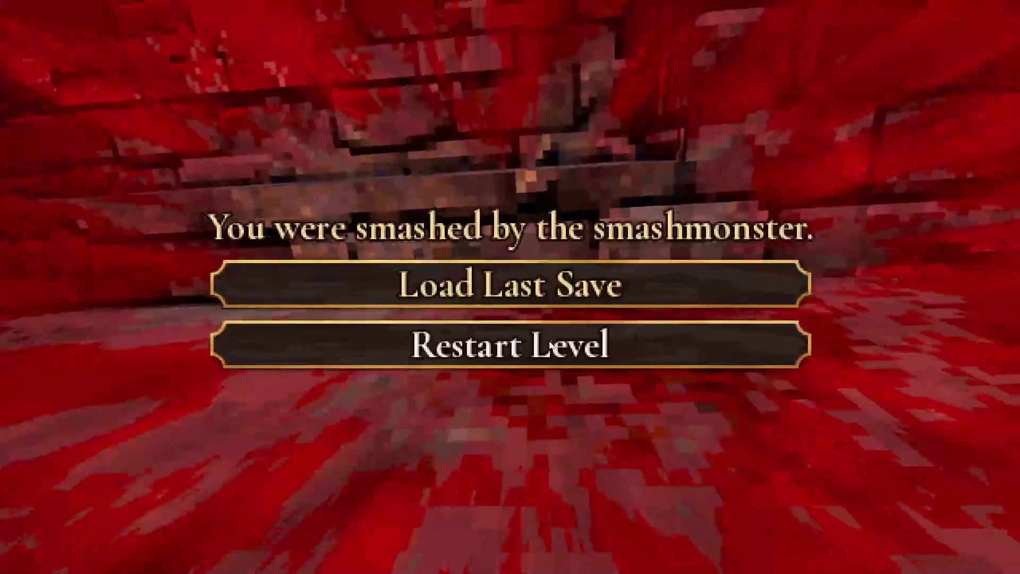
click(563, 315)
key(grave)
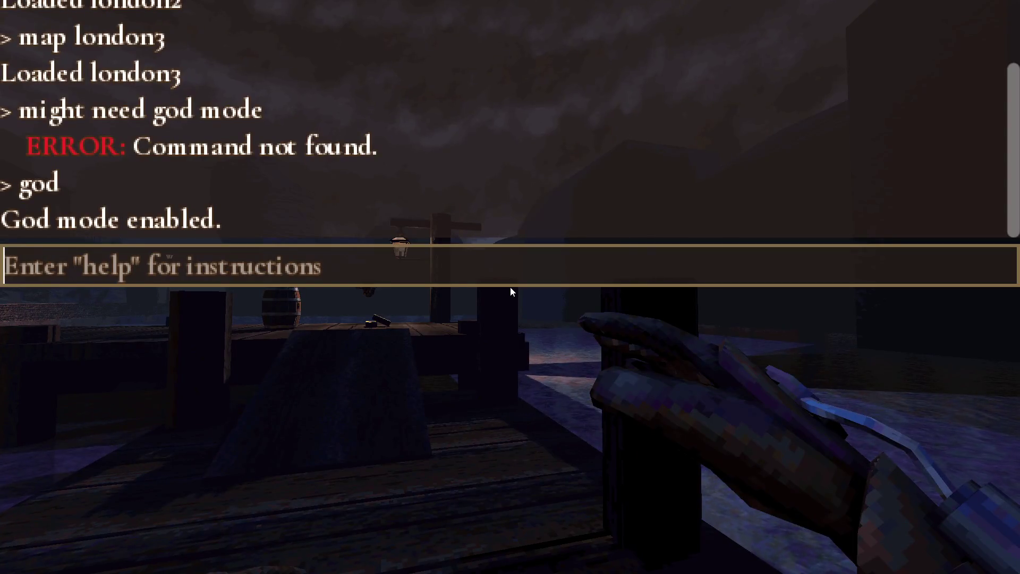
text(god)
key(grave)
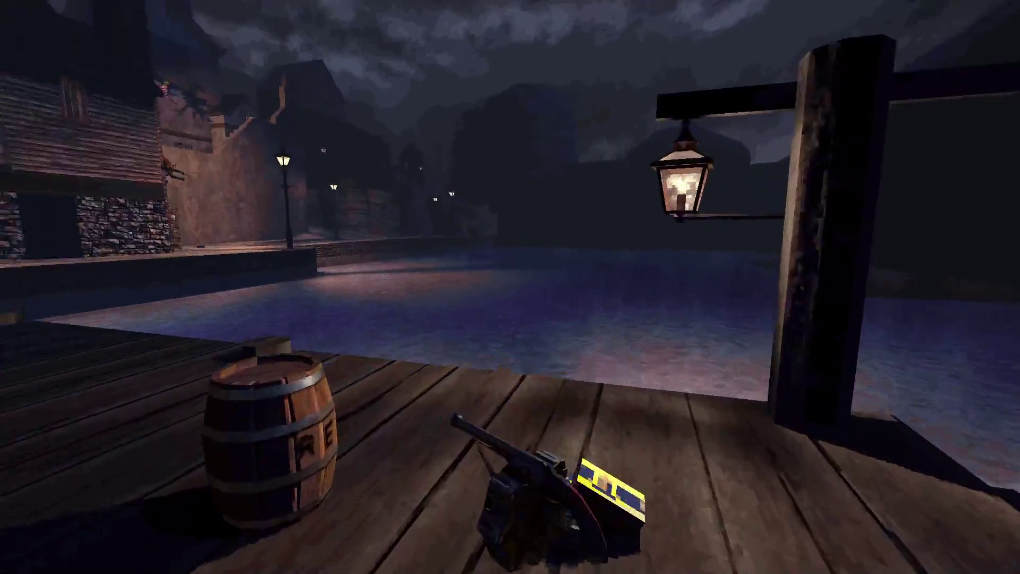
Shoot the pier cultist and kick two cultists on the way up the brick stairs.
click(510, 287)
click(510, 287)
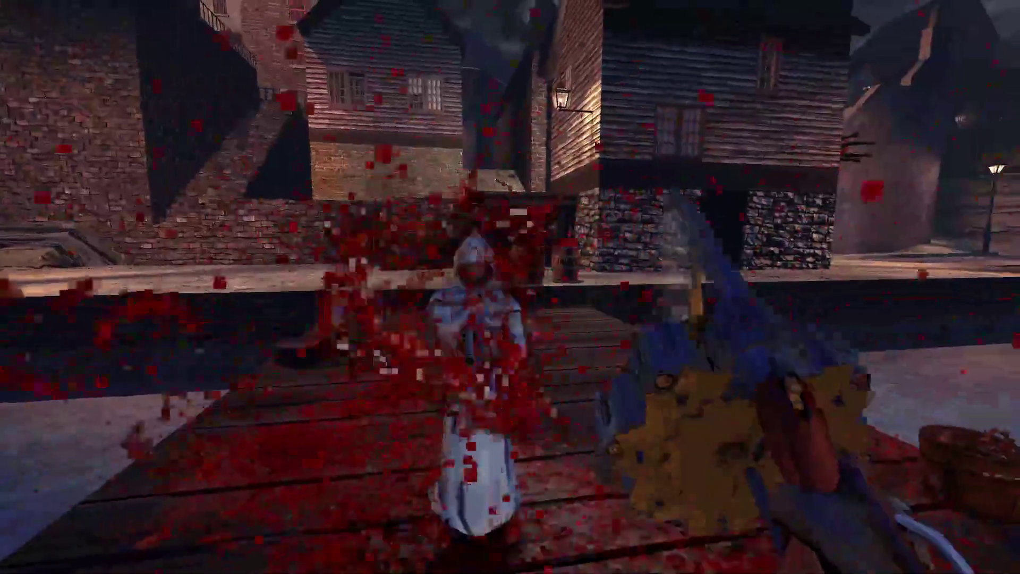
key(w)
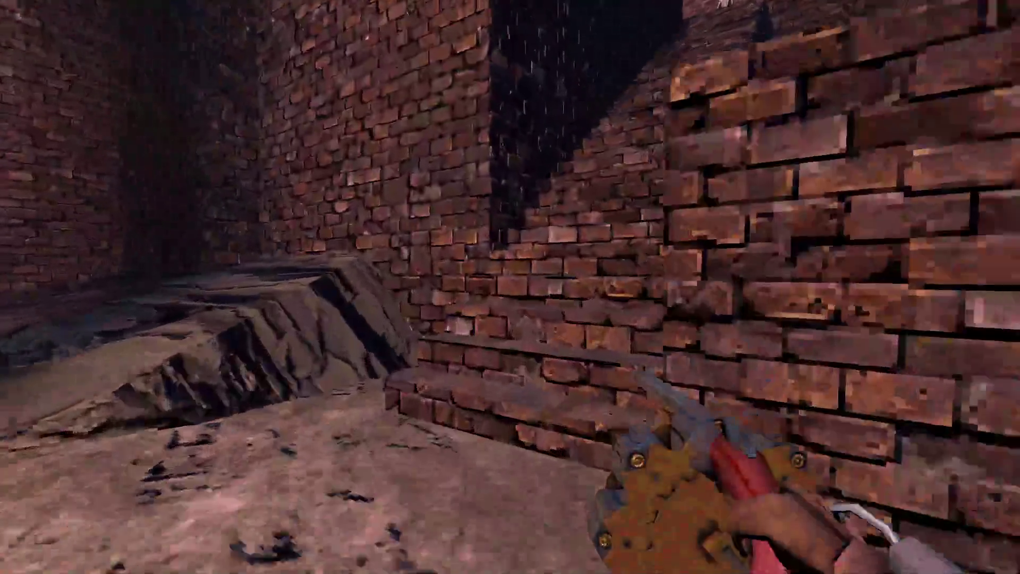
key(w)
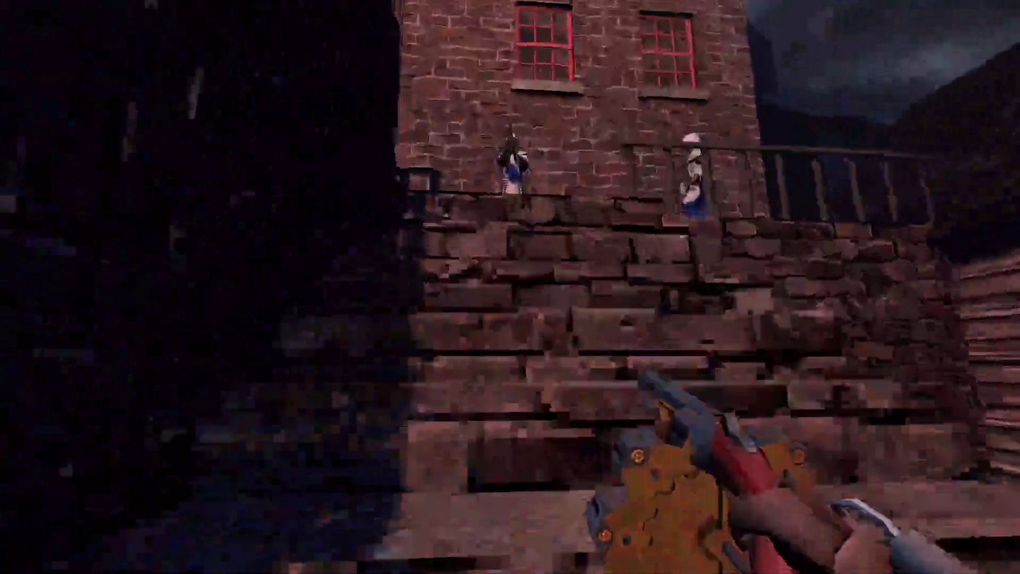
key(f)
Shoot the hooded and distant cultists and move around the balcony toward the staircase.
key(w)
key(f)
key(w)
click(510, 287)
click(510, 287)
key(w)
click(510, 287)
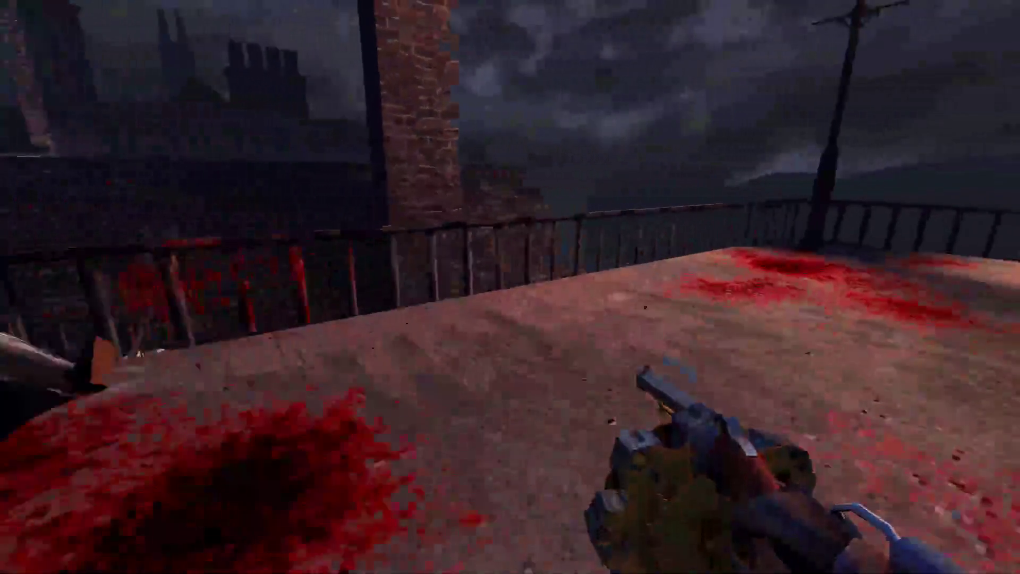
key(w)
key(w)
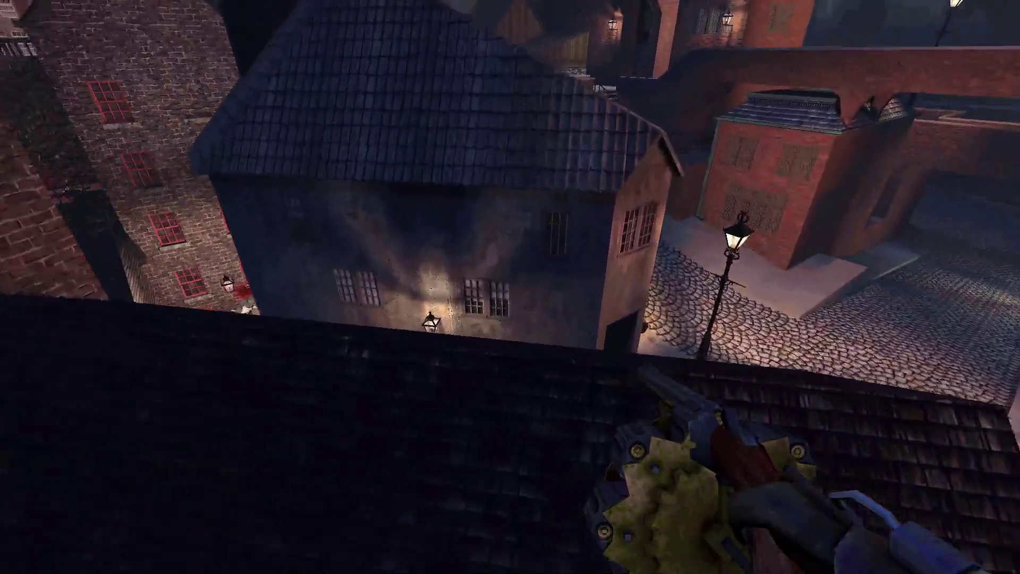
Drop into the alley, climb the stairs and walkway, and cross the tiled rooftops.
key(w)
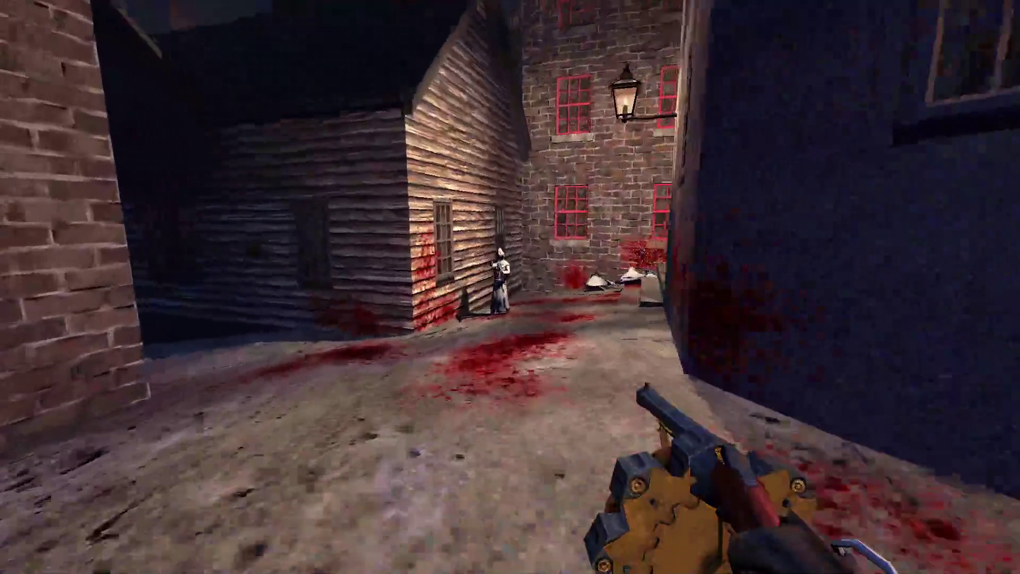
key(w)
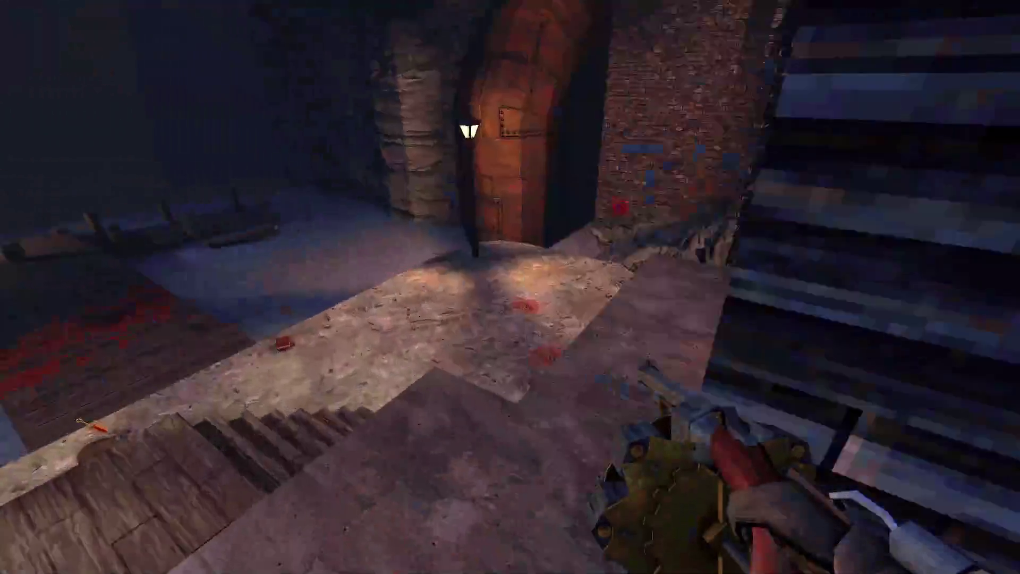
key(w)
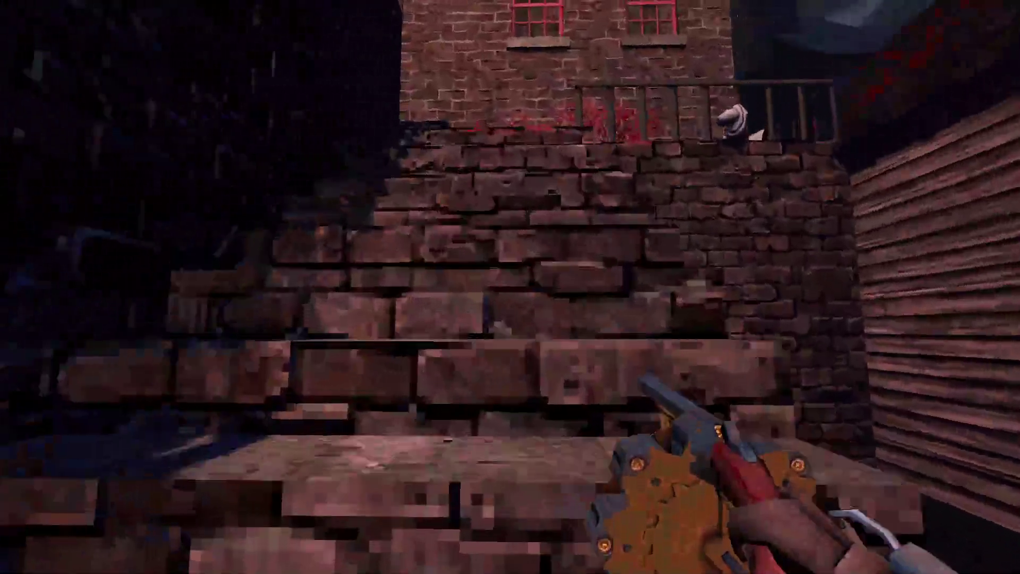
key(w)
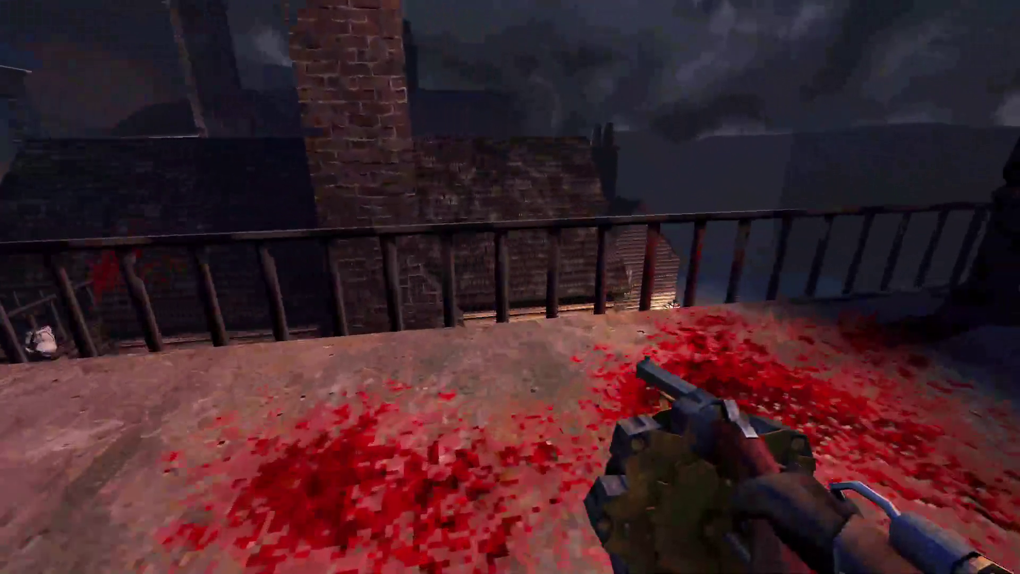
key(w)
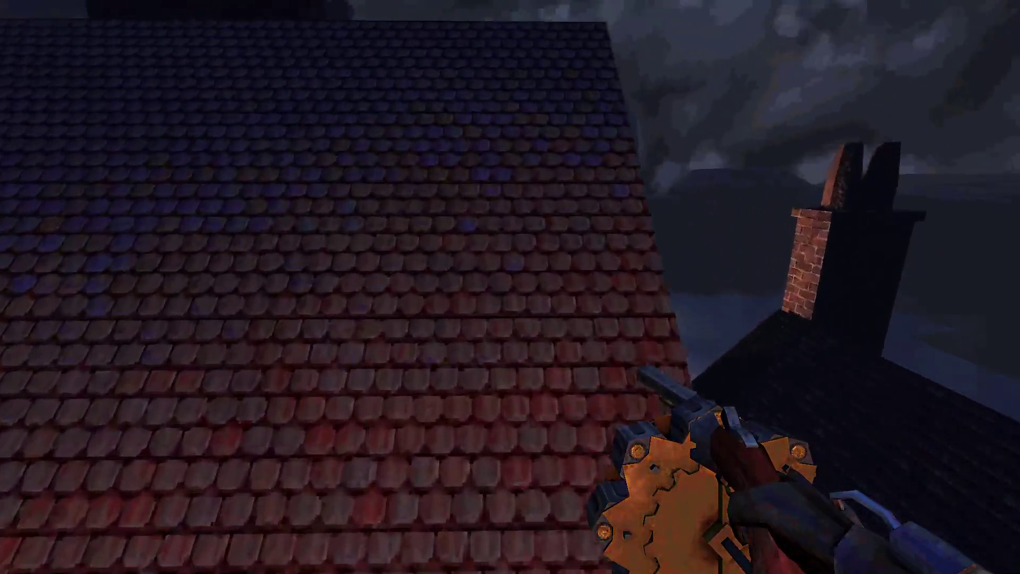
key(w)
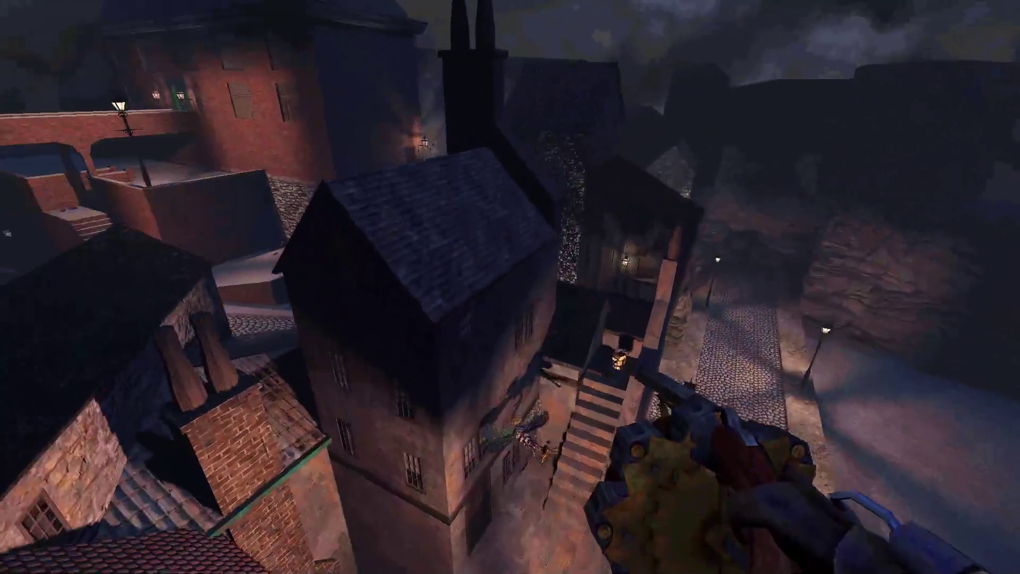
Reach the stone wall, re-enable god mode, and open the Videos recordings folder.
key(w)
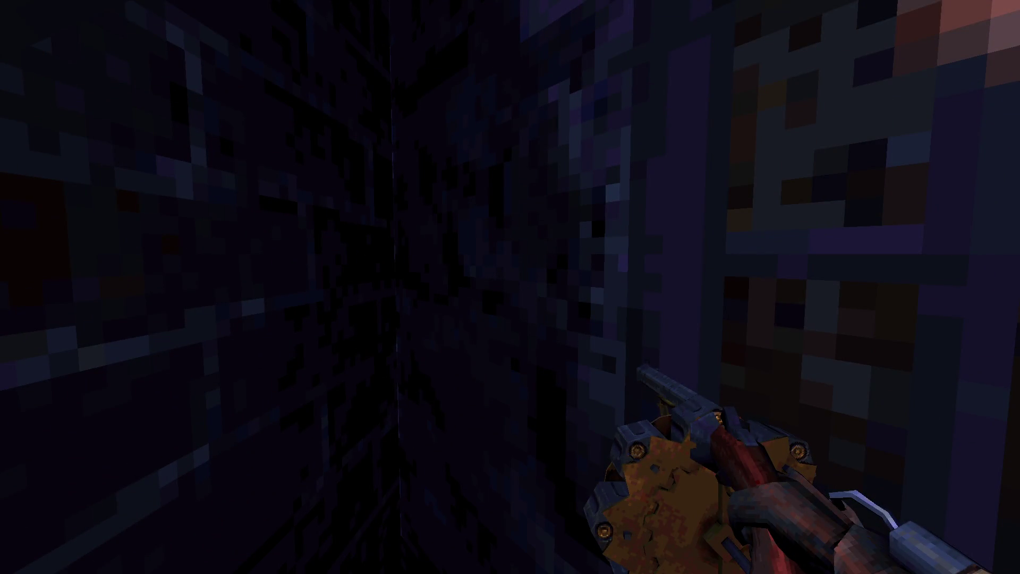
key(grave)
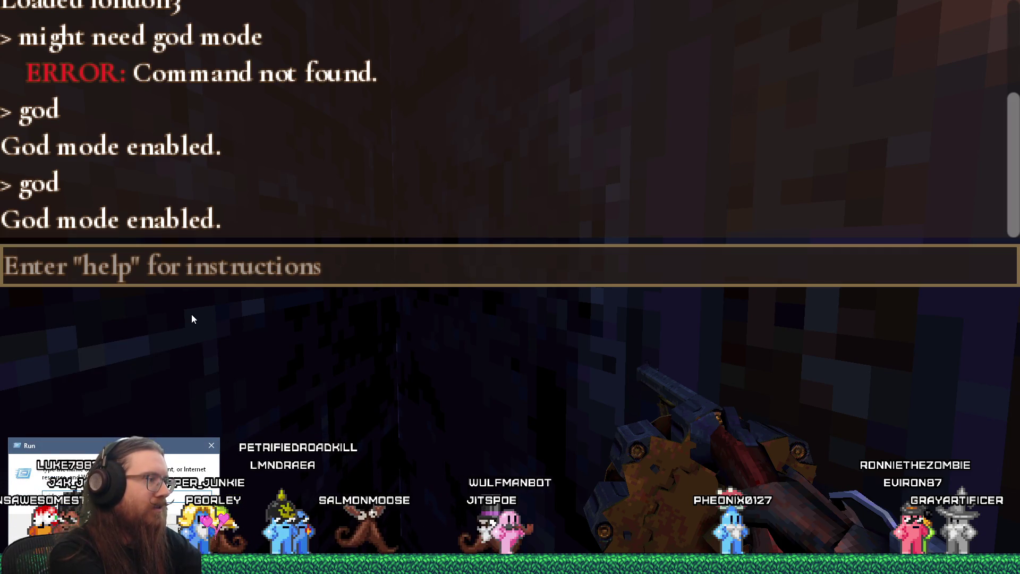
key(Return)
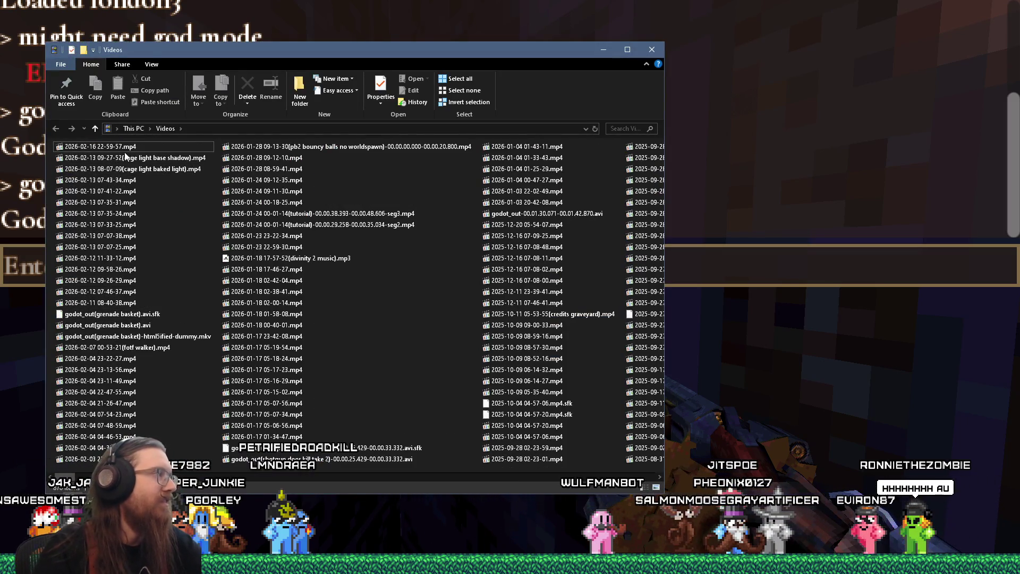
click(108, 150)
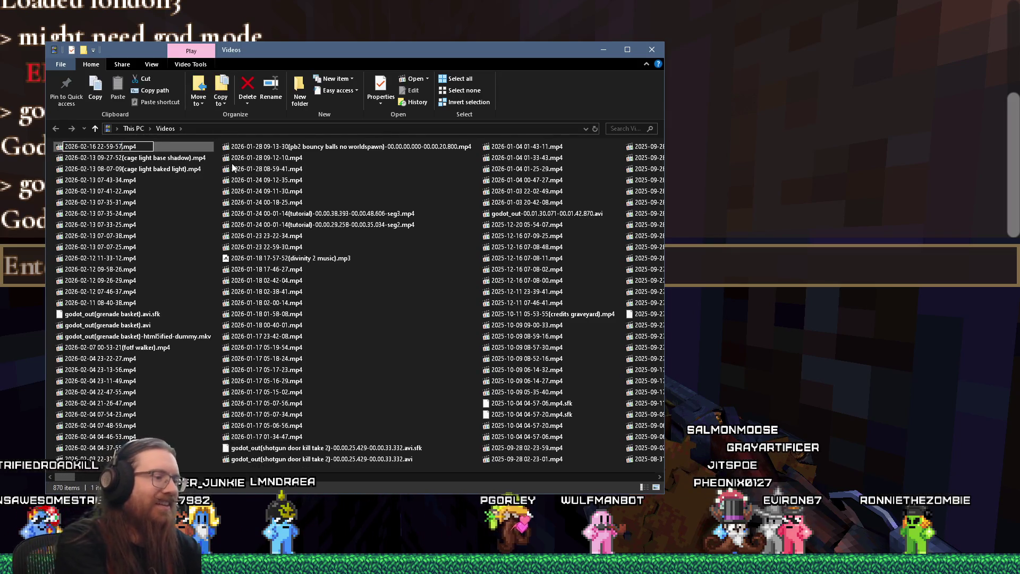
text((momentum )
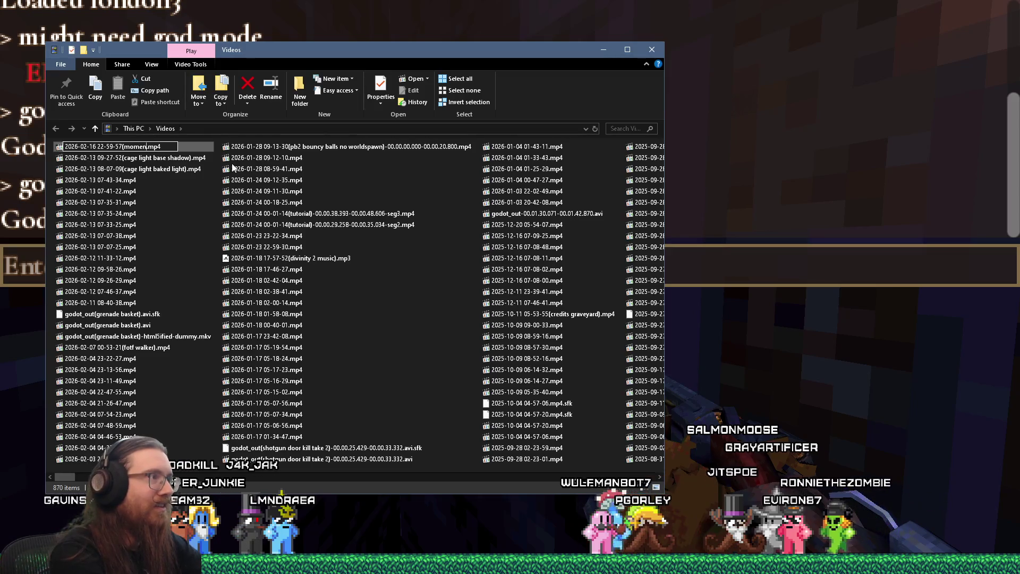
text(stopped on roof))
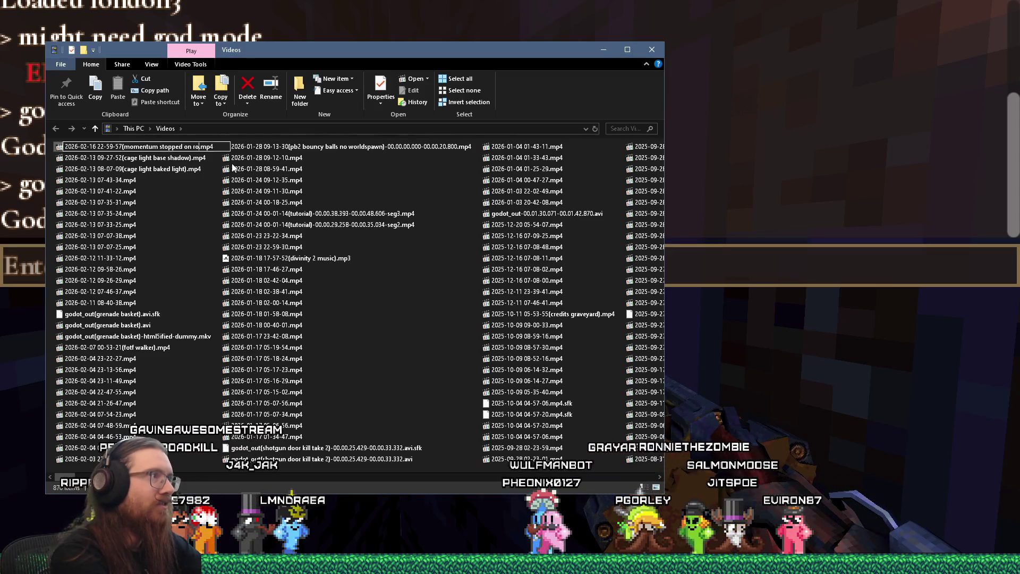
key(Return)
key(Return)
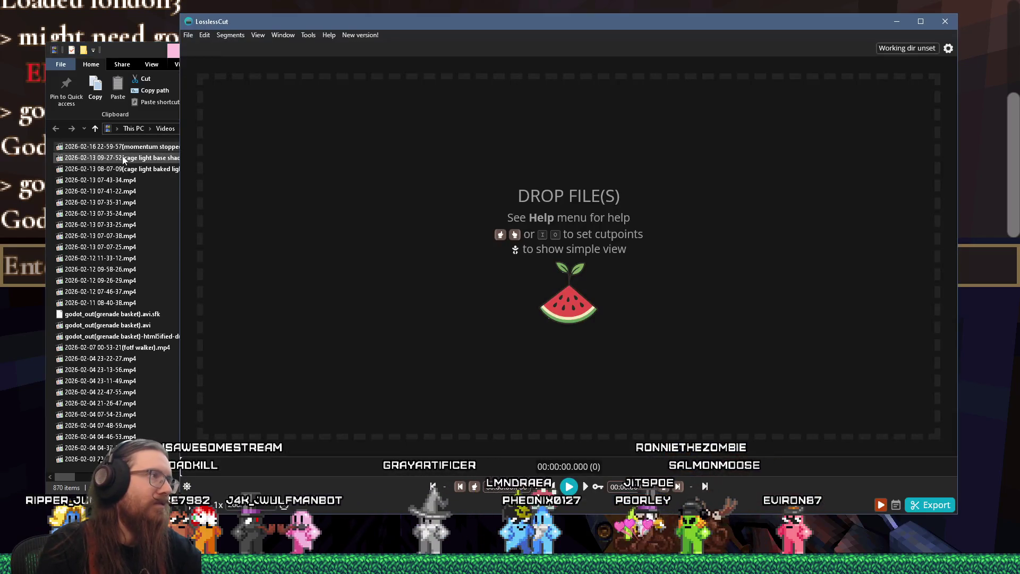
mouse_move(107, 146)
mouse_down()
mouse_move(213, 178)
mouse_move(439, 197)
mouse_up()
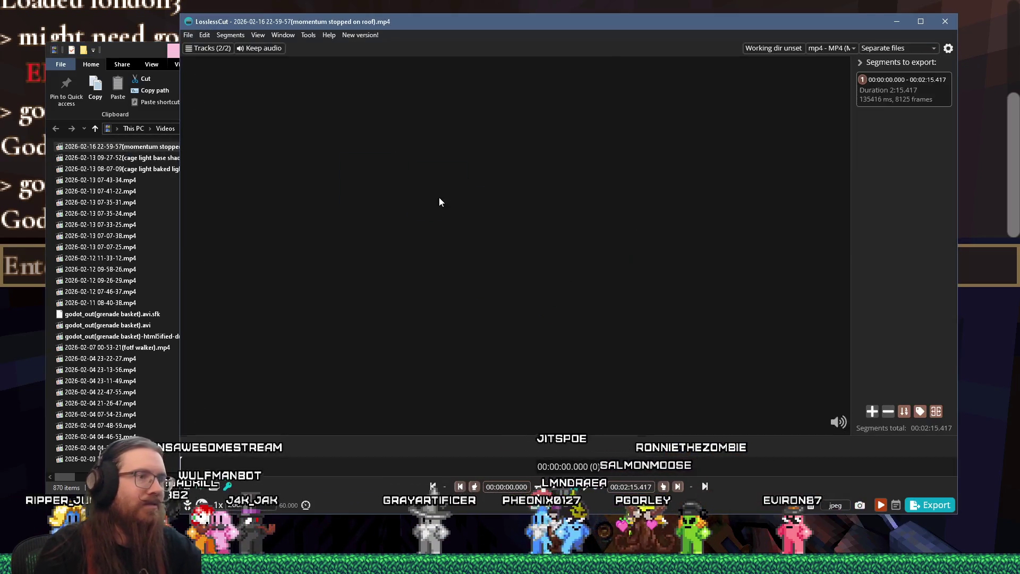
Scrub the roof video around the two-minute mark to find the rooftop moment.
click(849, 461)
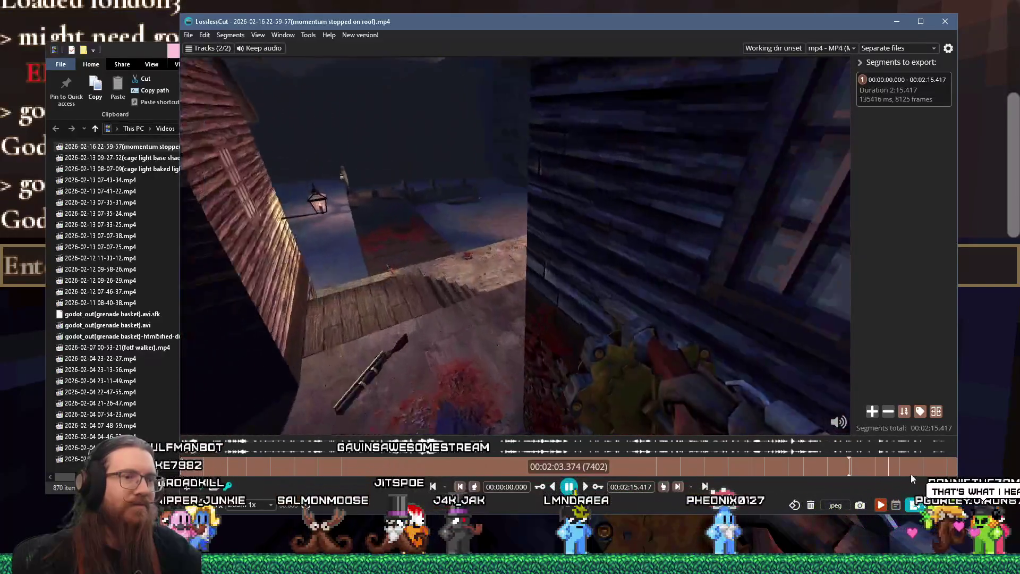
click(908, 473)
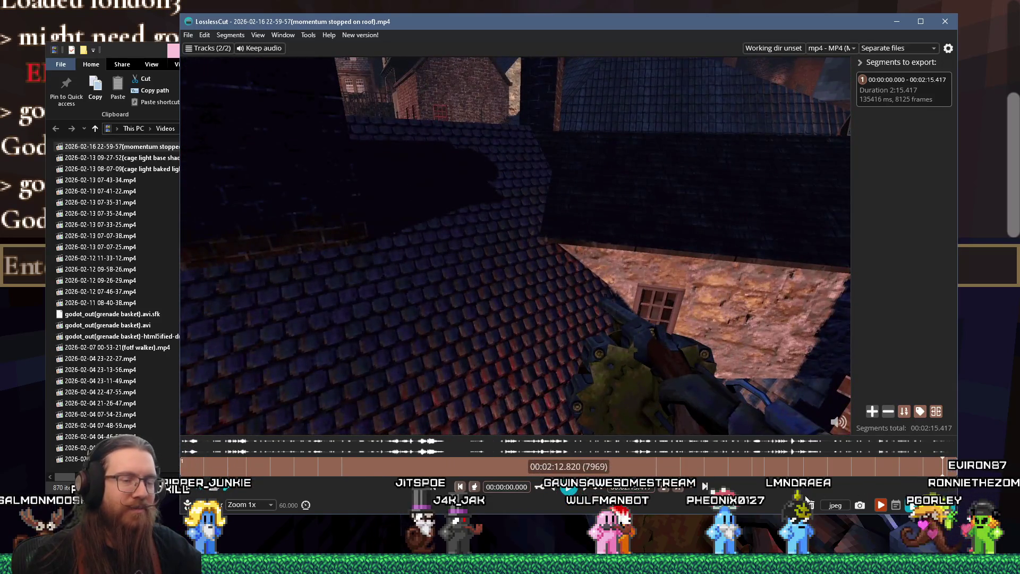
click(898, 468)
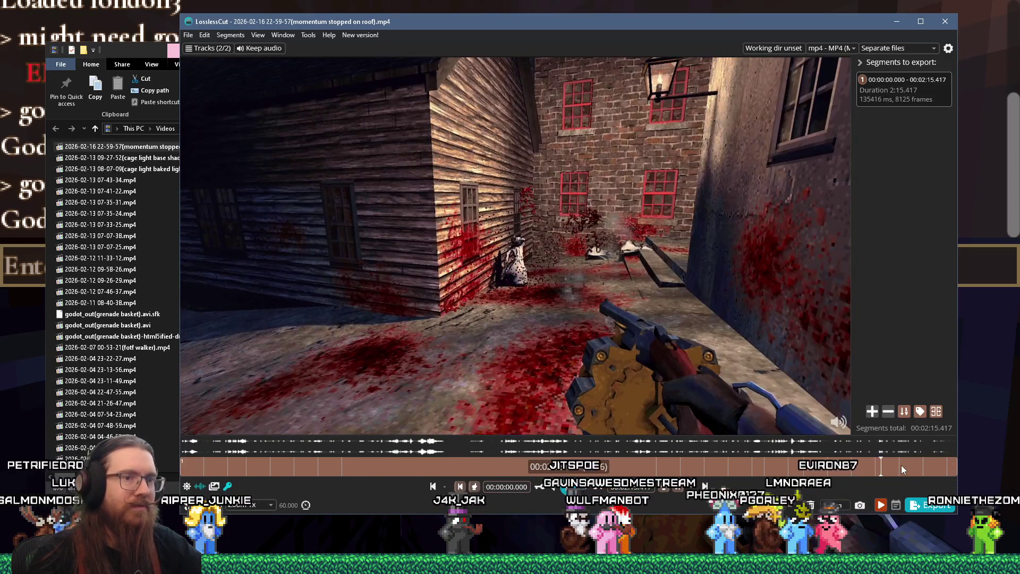
click(902, 468)
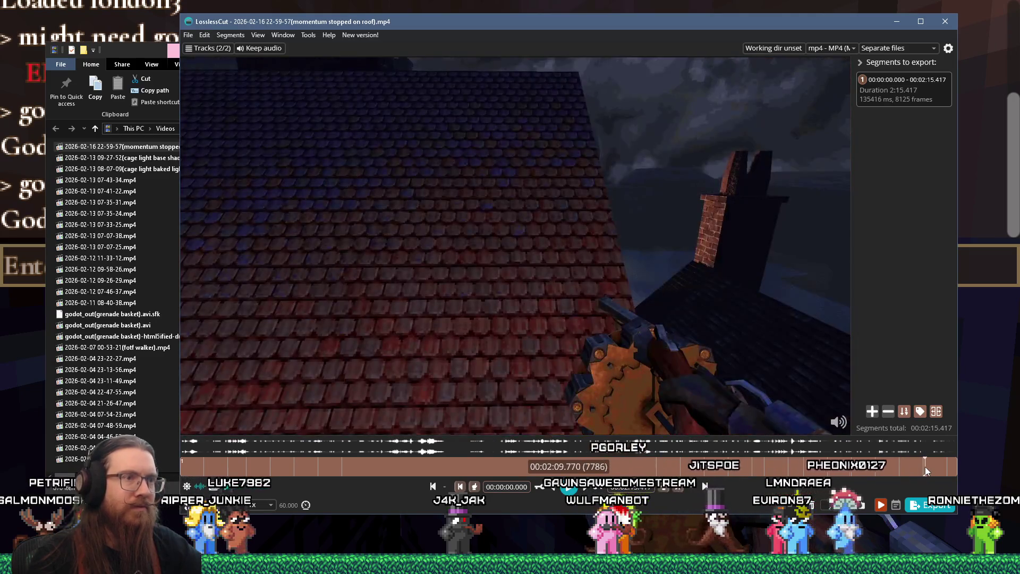
click(898, 467)
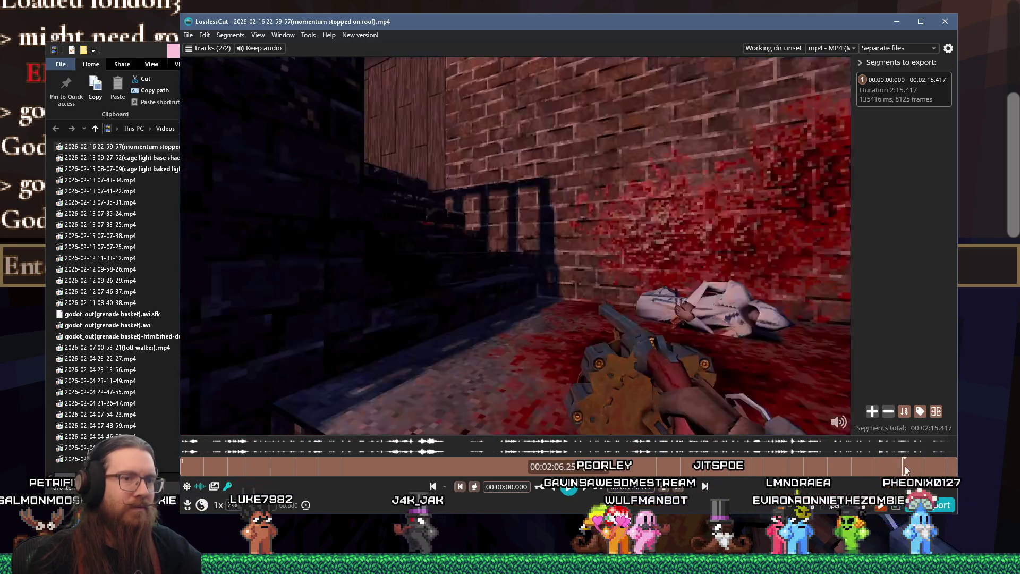
Set the segment from 02:06.253 to 02:13.170 and export it.
click(476, 488)
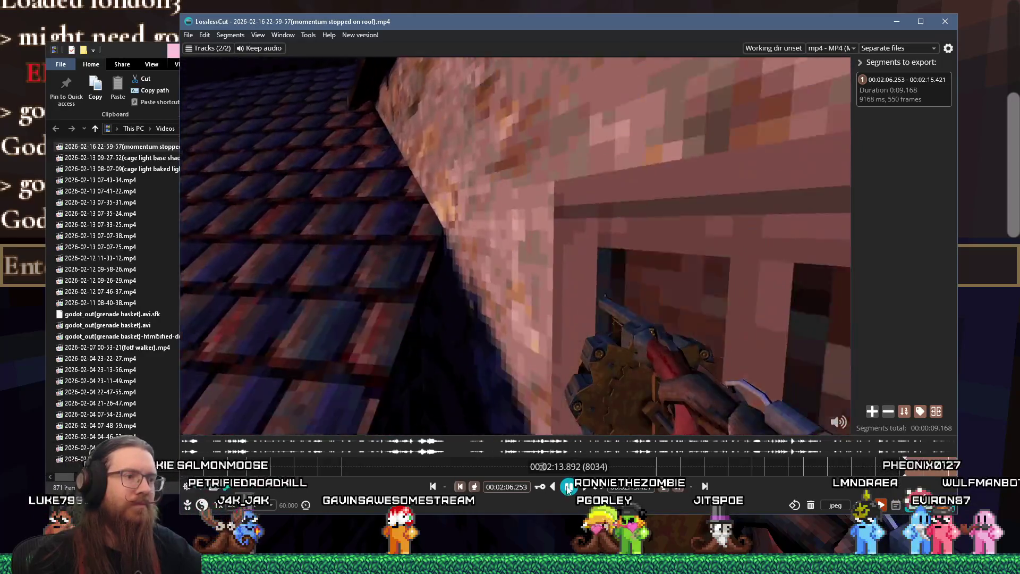
click(708, 486)
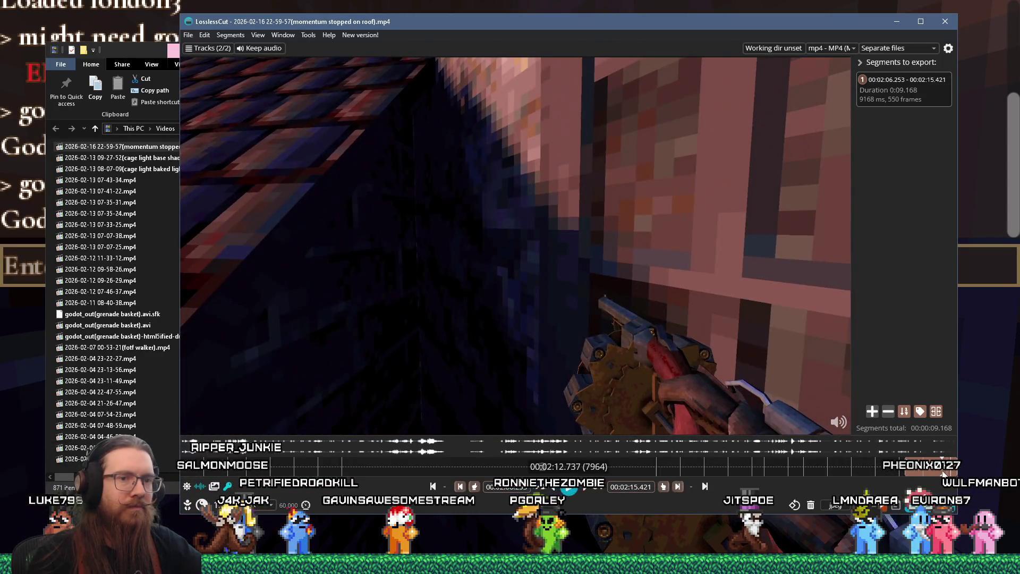
click(943, 473)
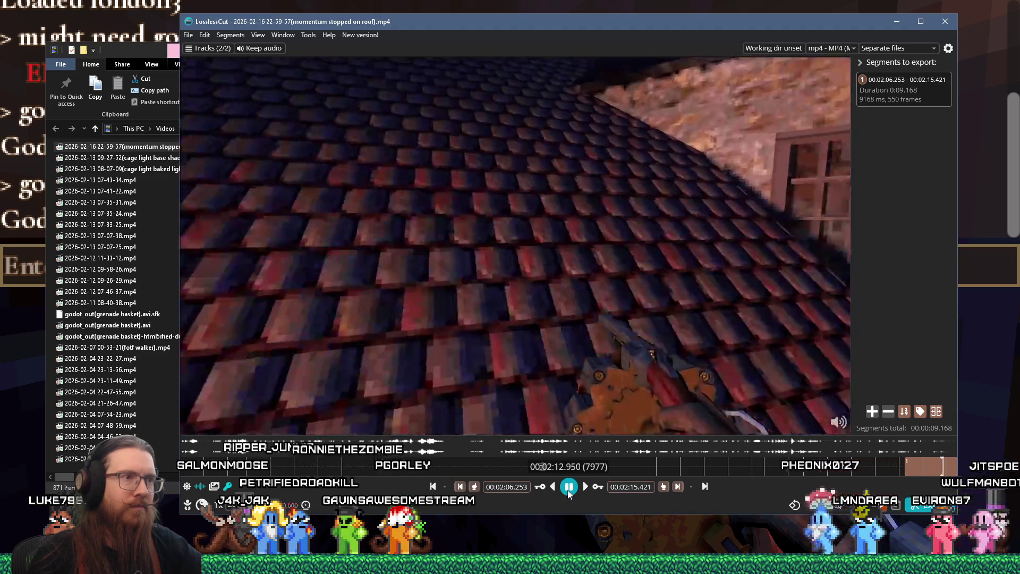
click(568, 492)
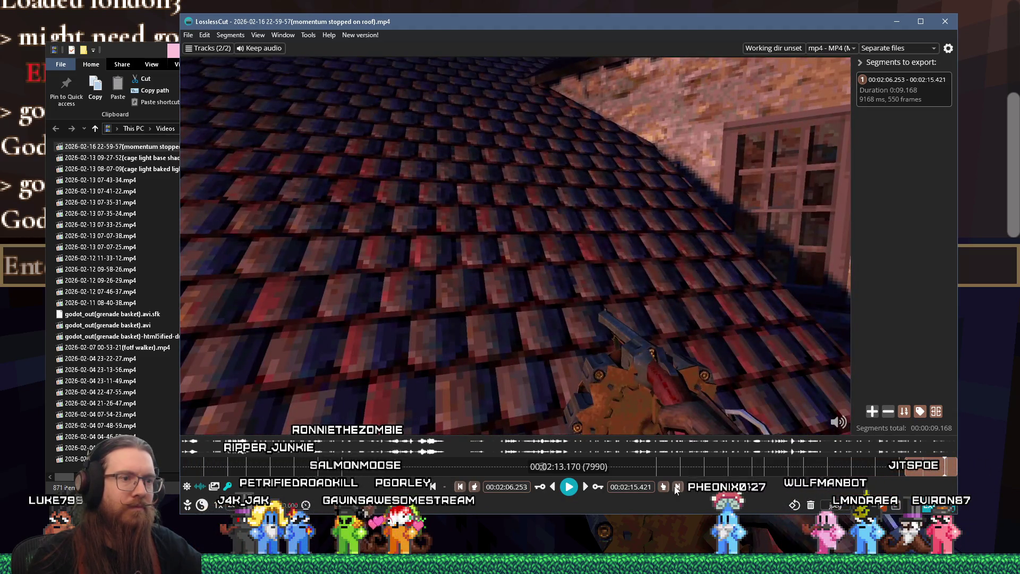
click(931, 507)
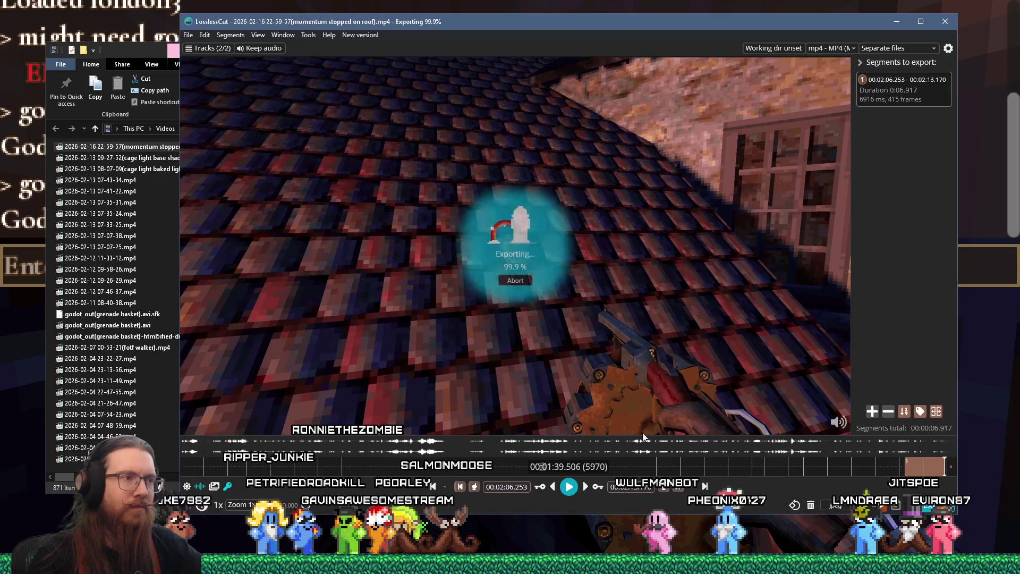
Close the roof video in LosslessCut and minimize the cutter window.
click(896, 21)
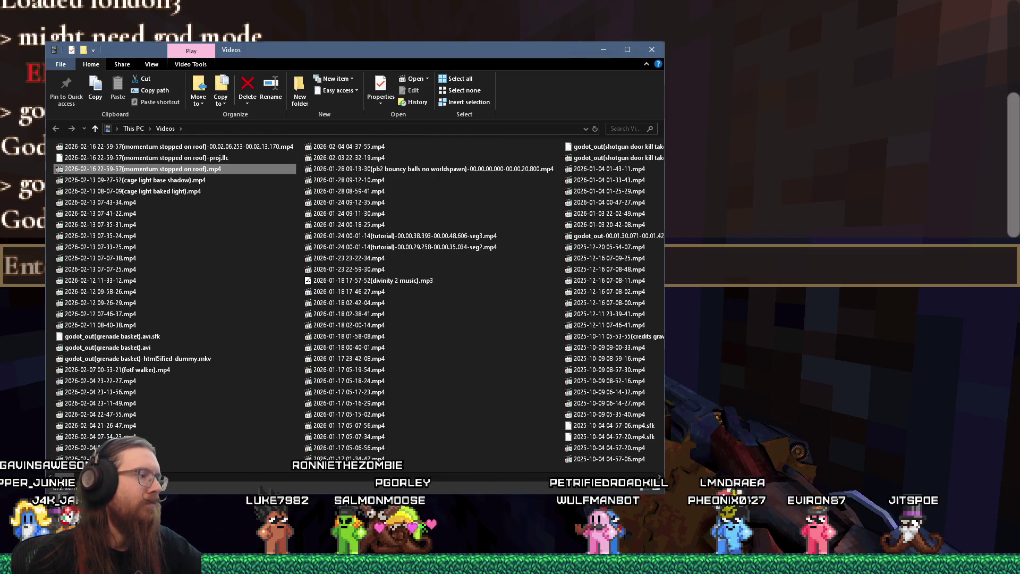
key(Return)
key(ctrl+w)
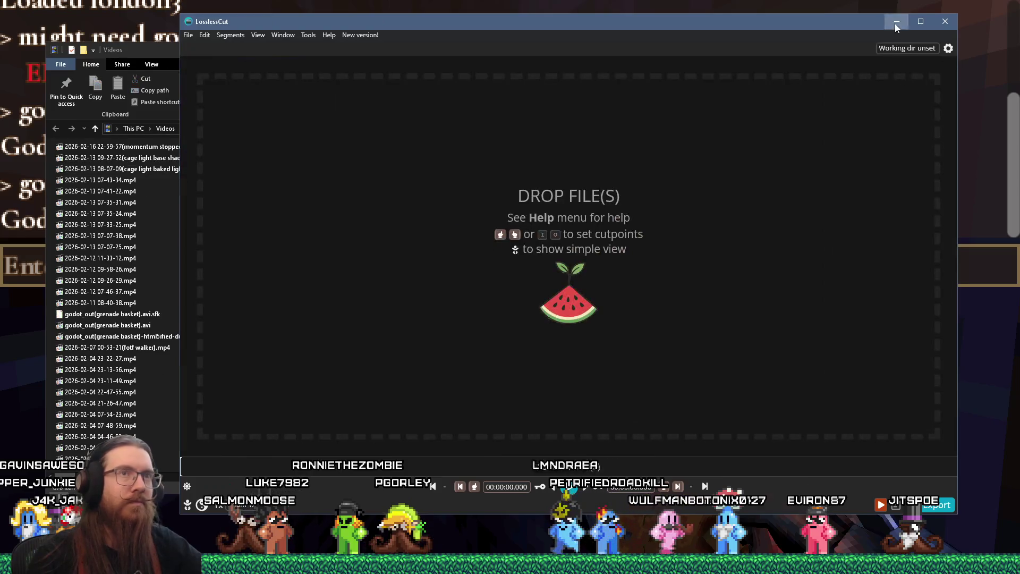
click(896, 24)
Copy the exported roof clip and switch to the 'tiktok kook landing on ramps' folder.
right_click(191, 146)
click(239, 359)
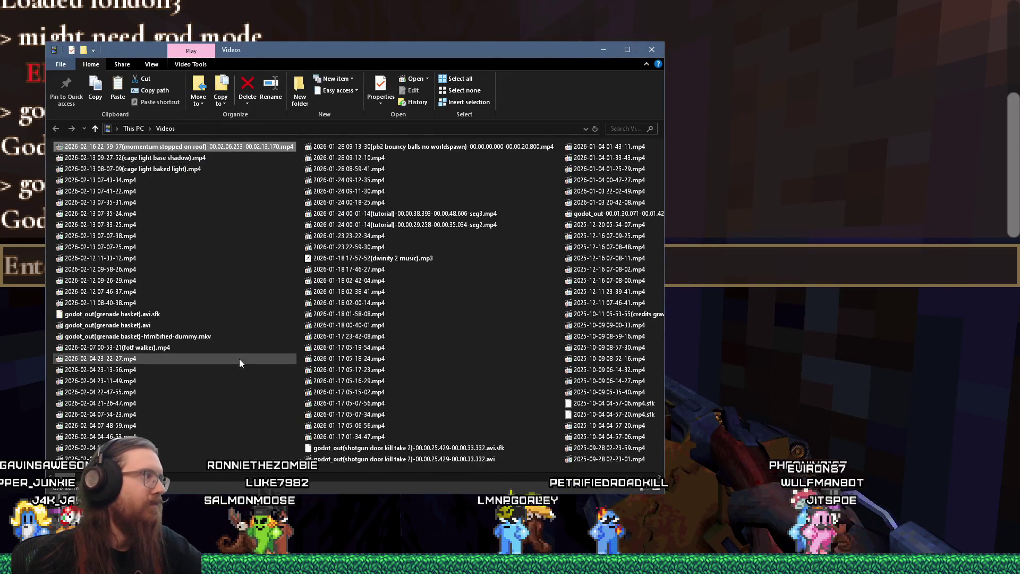
key(alt+Tab)
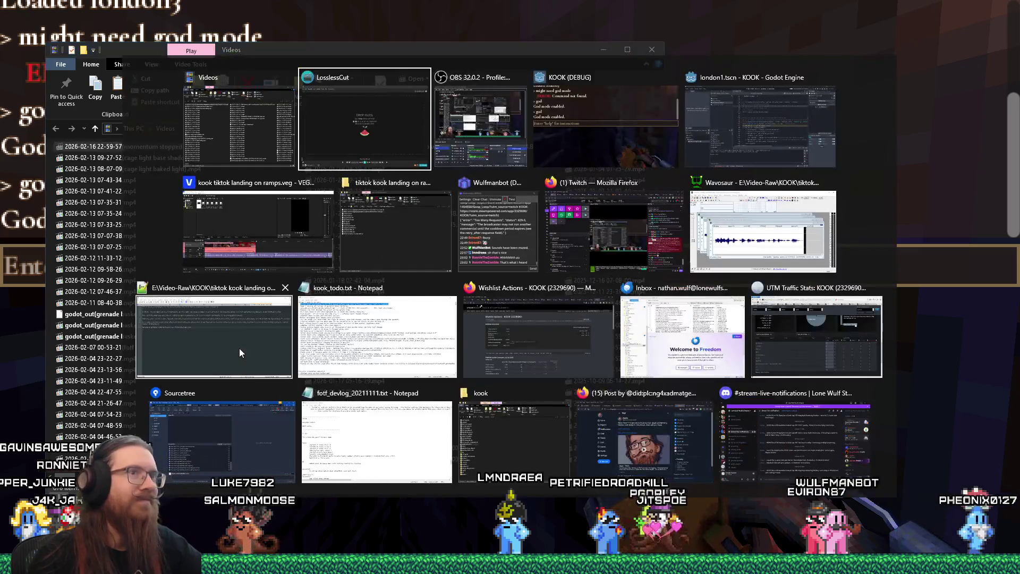
key(Escape)
key(alt+Tab)
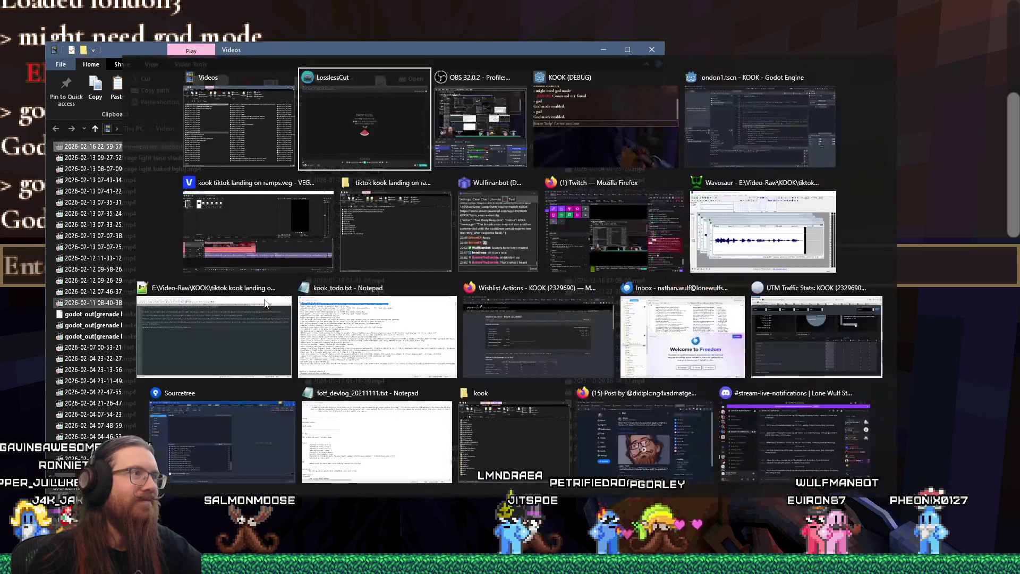
click(366, 241)
right_click(404, 286)
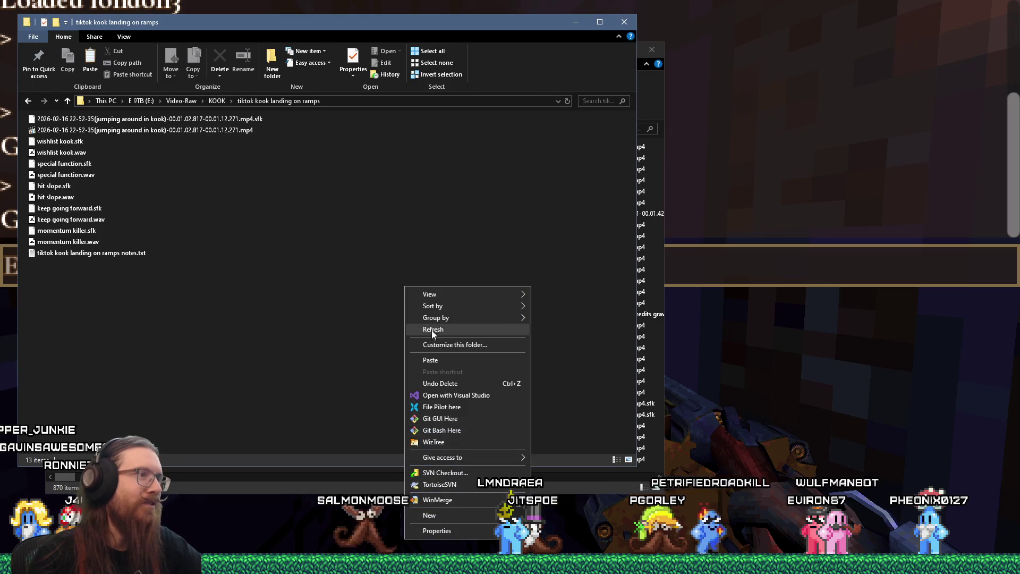
Paste the roof clip into 'tiktok kook landing on ramps' and switch to VEGAS Pro.
click(430, 360)
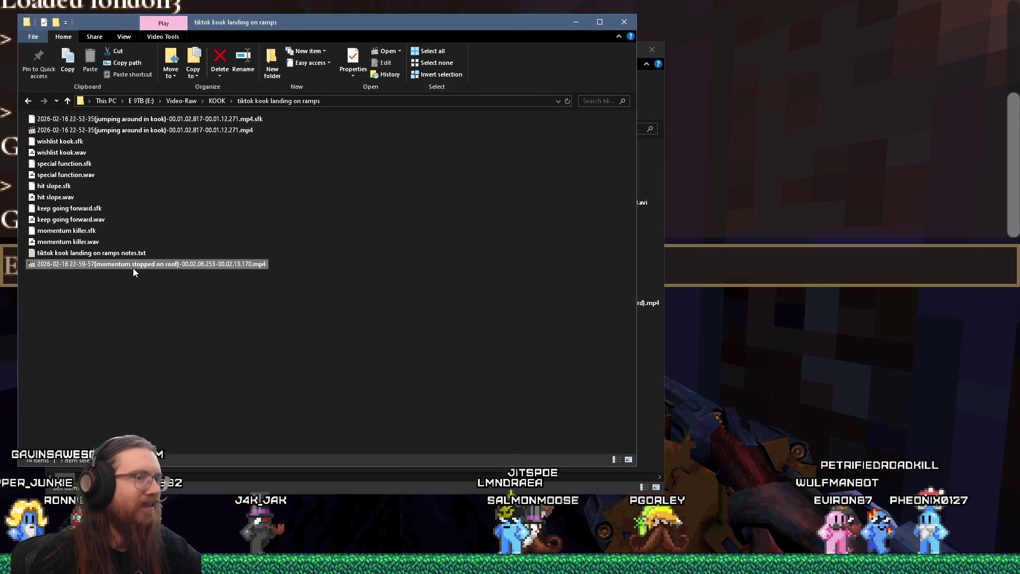
key(alt+Tab)
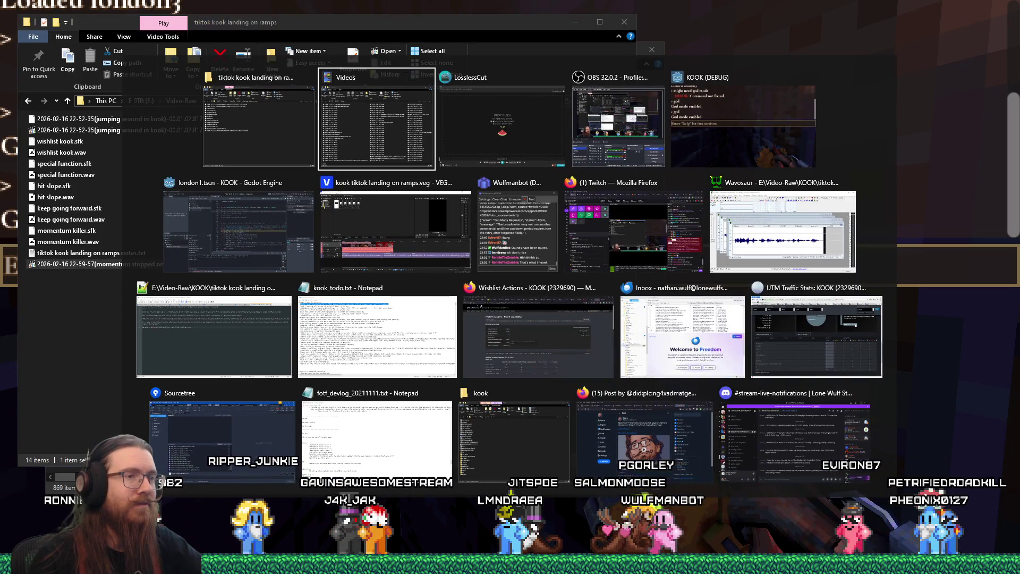
key(Escape)
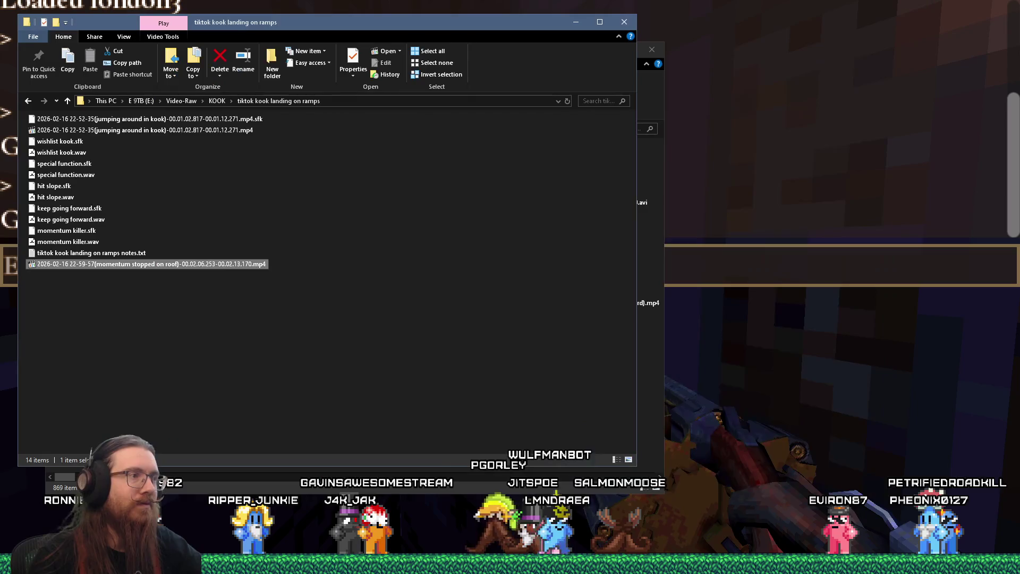
key(alt+Tab)
key(alt+Tab)
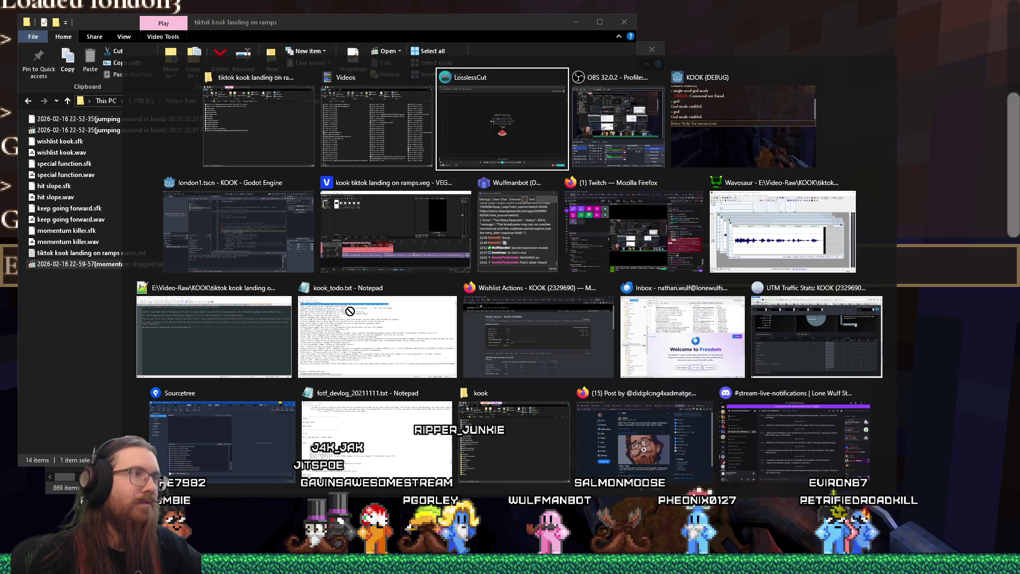
key(Tab)
key(Tab)
key(Tab)
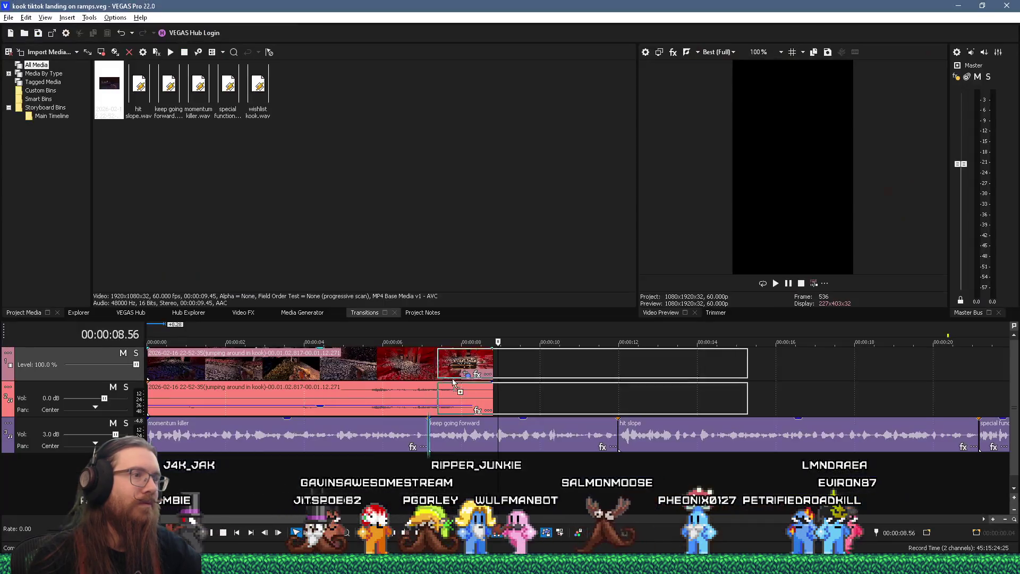
Place the roof clip on the timeline, trim its opening, and slide it to start near 12.5 s.
drag(528, 376, 527, 376)
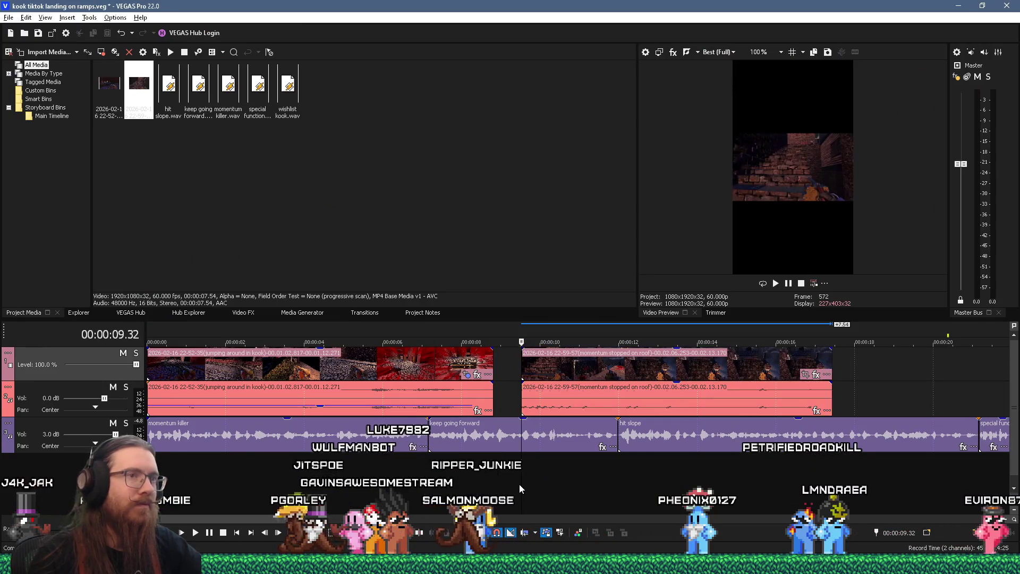
key(space)
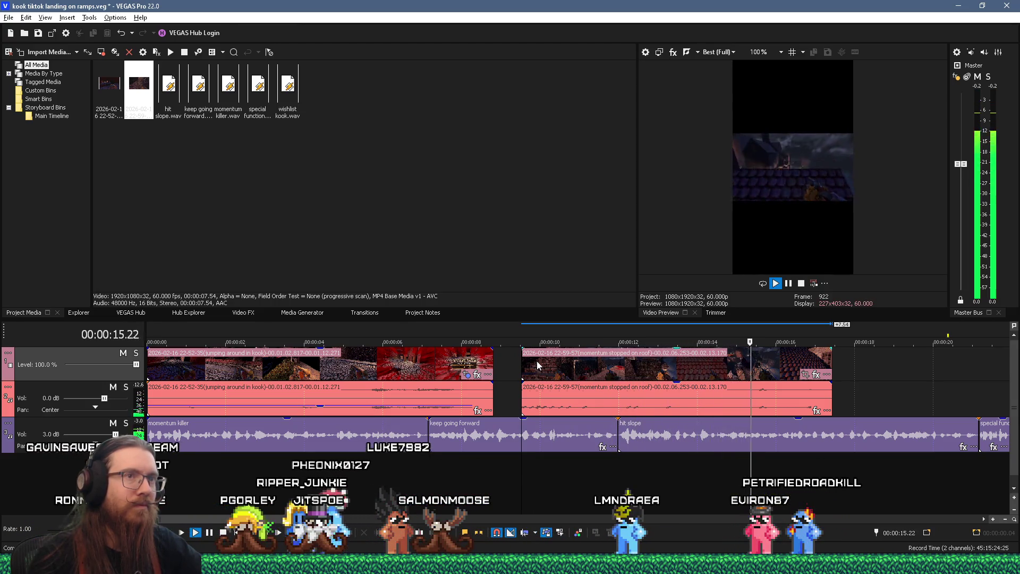
key(space)
drag(593, 363, 659, 366)
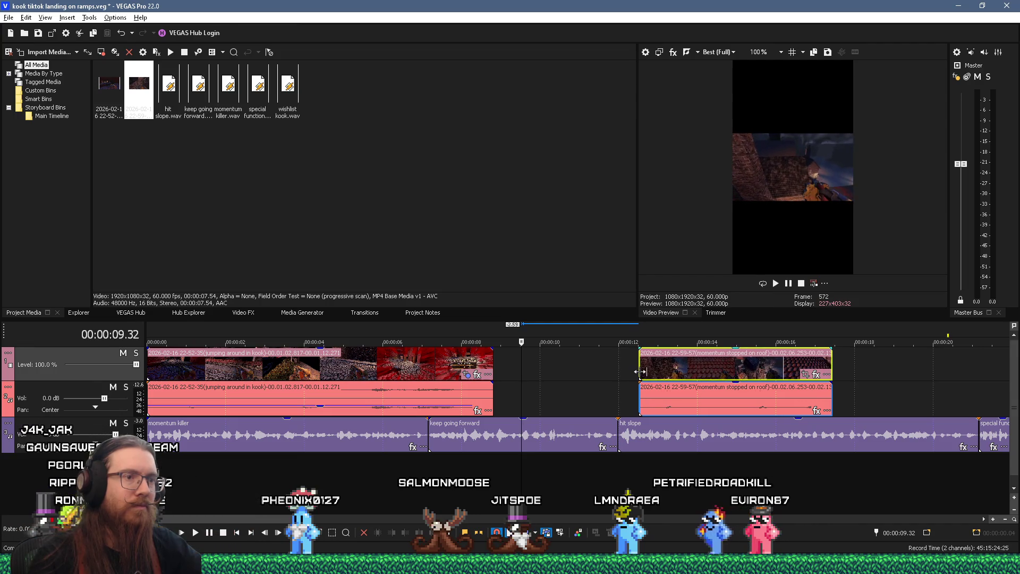
mouse_move(657, 376)
mouse_down()
mouse_move(632, 378)
mouse_move(689, 382)
mouse_move(674, 381)
mouse_up()
click(651, 475)
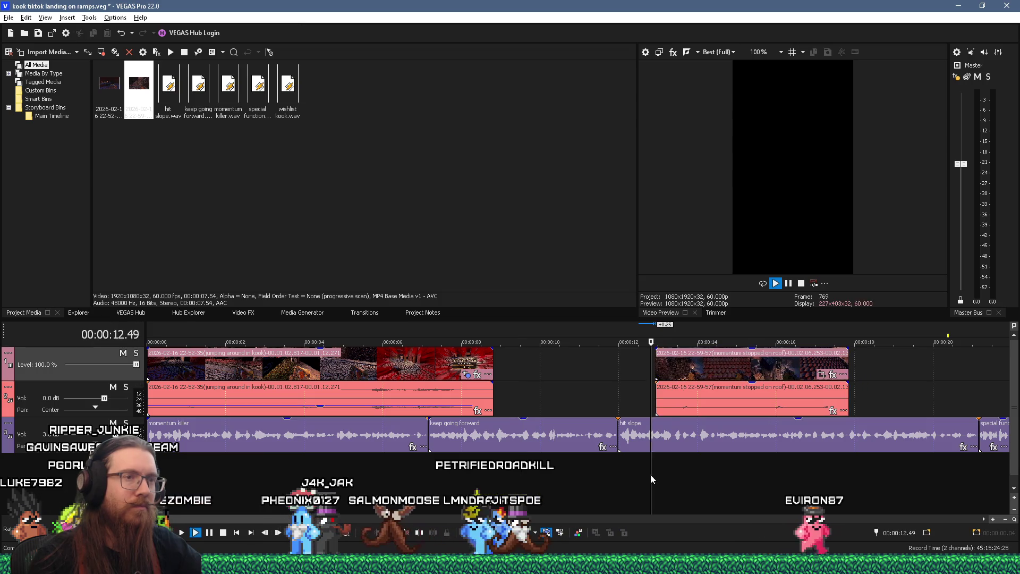
key(space)
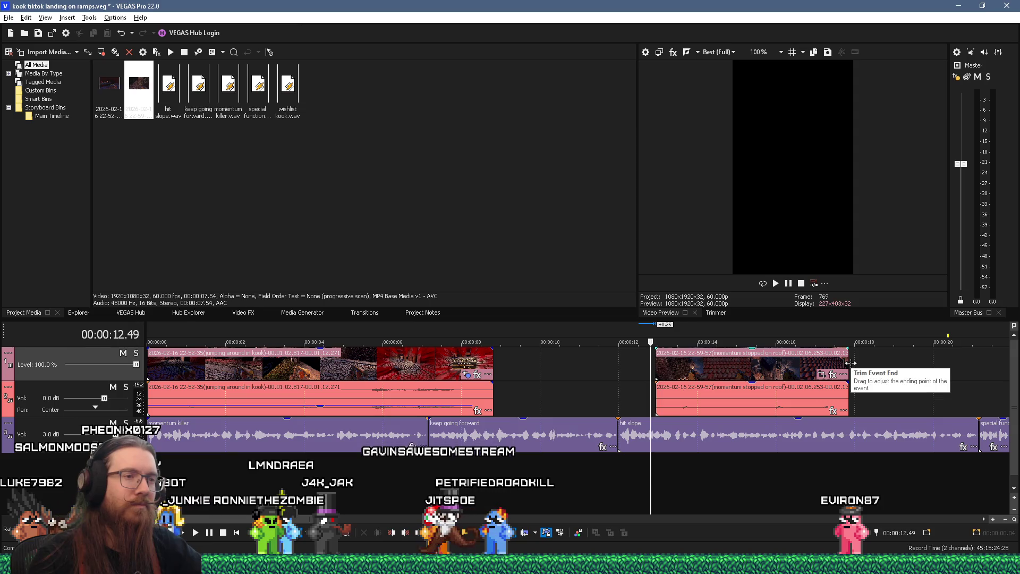
Move the roof clip earlier to about 12 s and preview the new timing.
drag(715, 374, 682, 375)
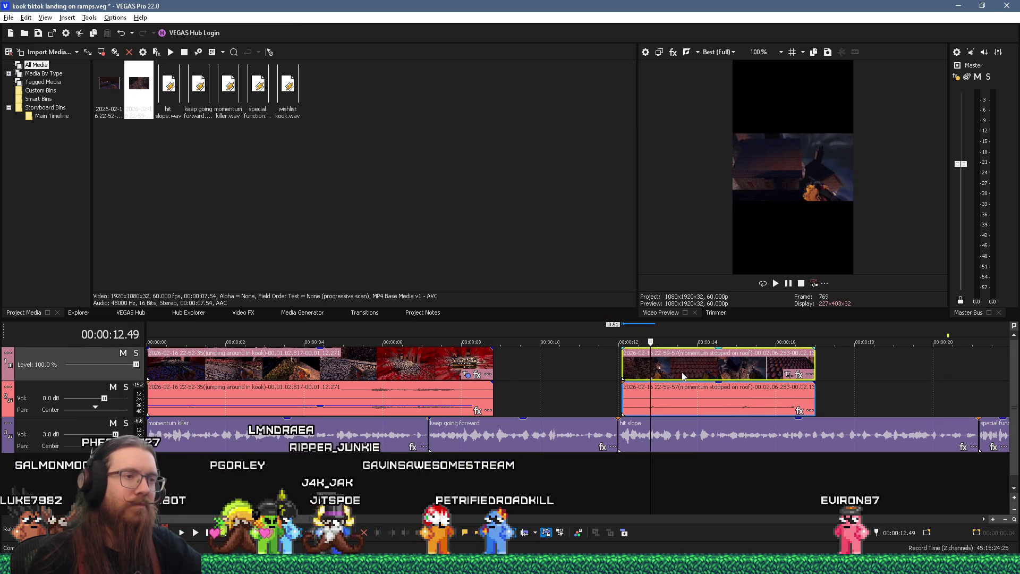
click(625, 467)
key(space)
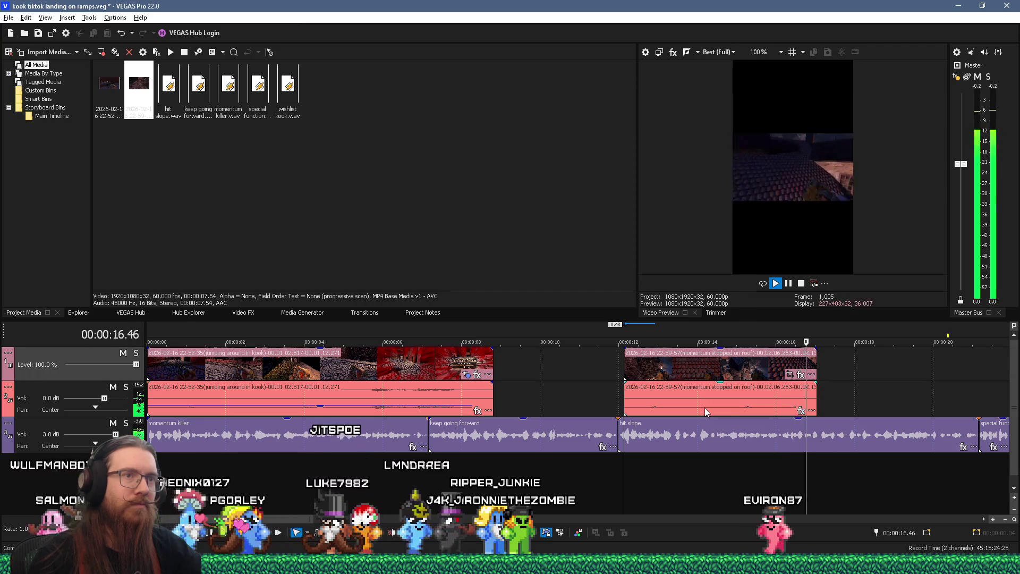
key(space)
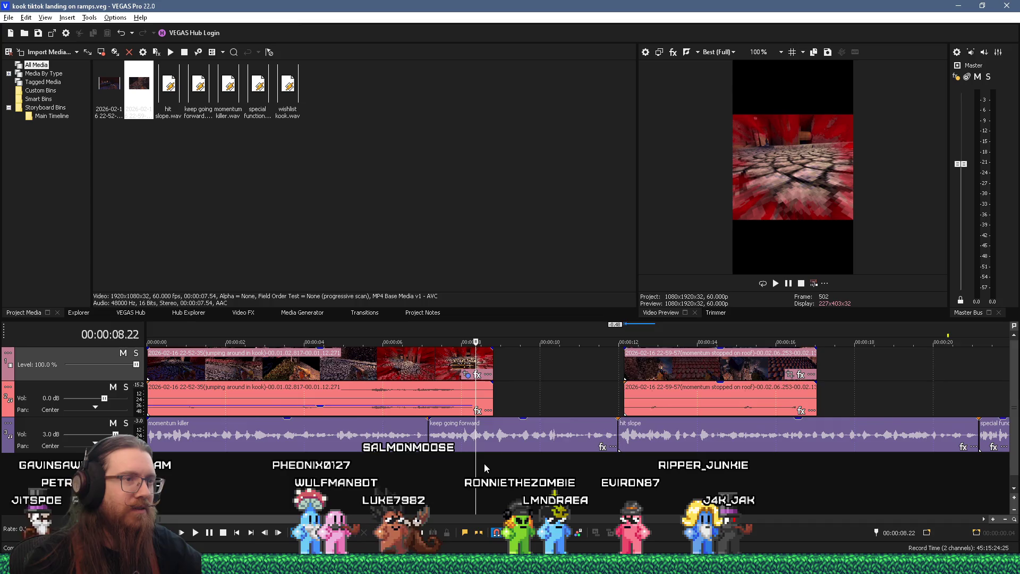
Preview the edit again from around 17 seconds.
scroll(484, 470, down, 2)
click(648, 468)
key(space)
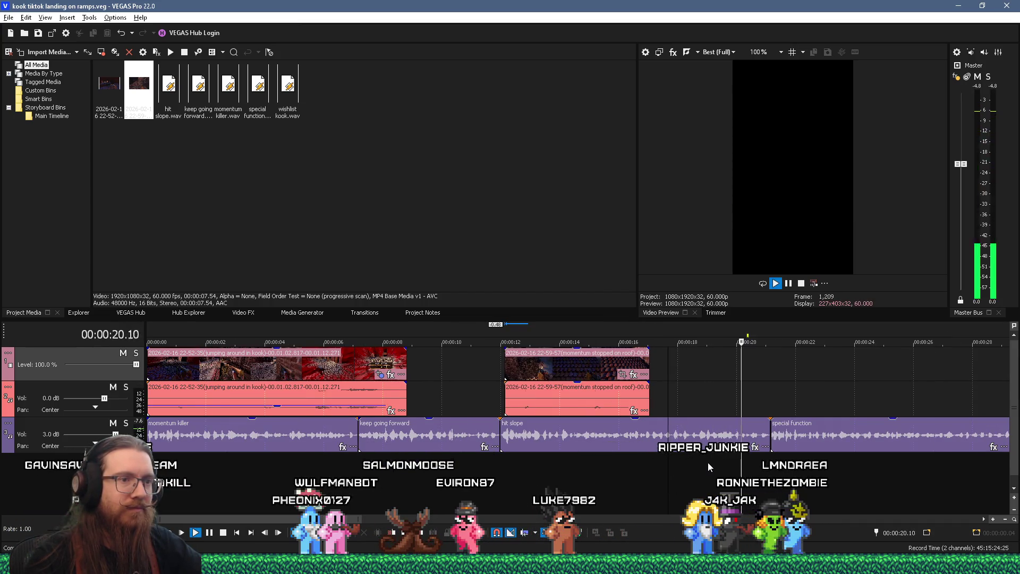
key(space)
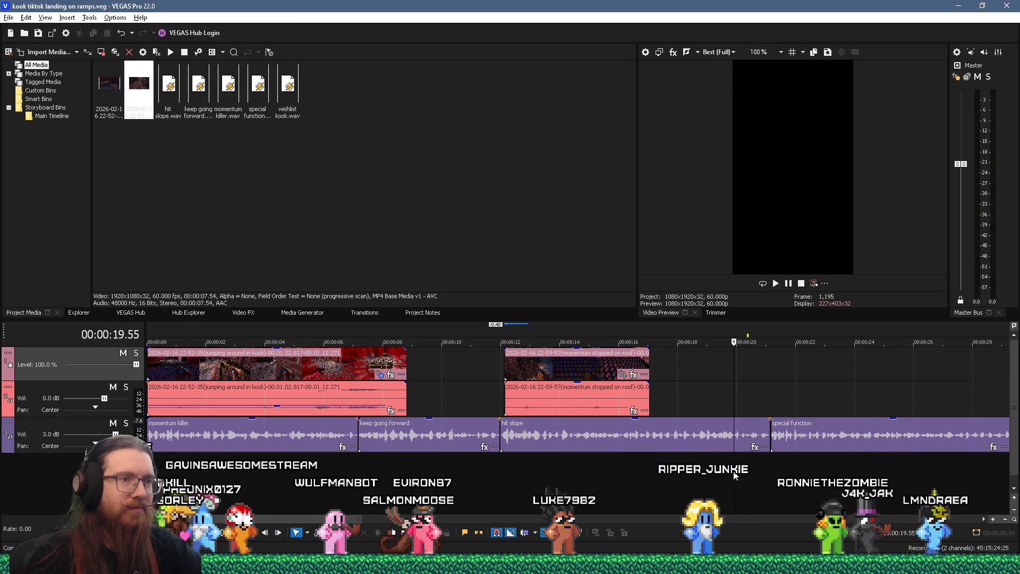
Insert a marker labelled 'maybe show face here' at 19.55 s, then bring up the window switcher.
text(mmaybe show f)
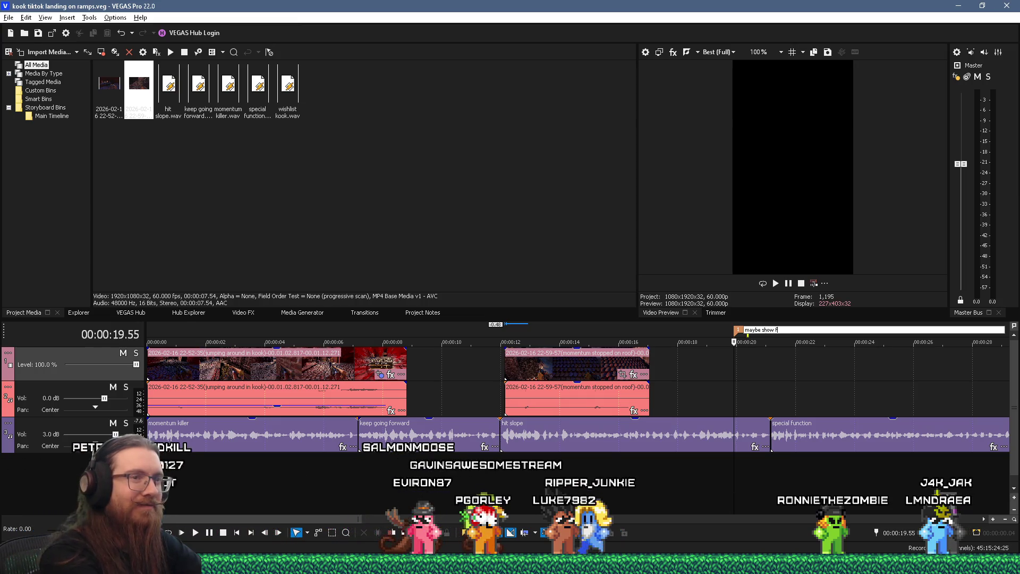
text(re)
key(Return)
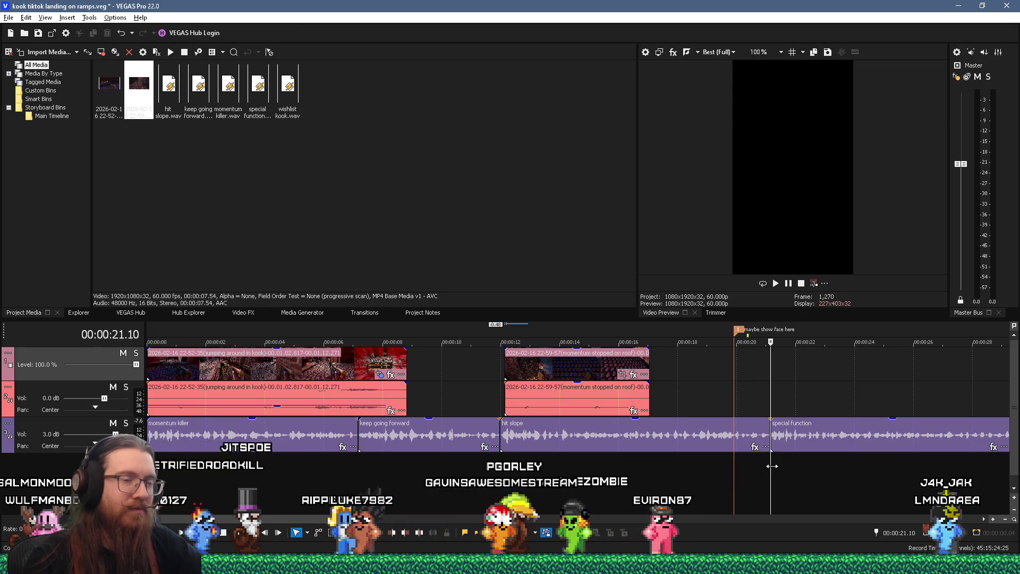
key(alt+Tab)
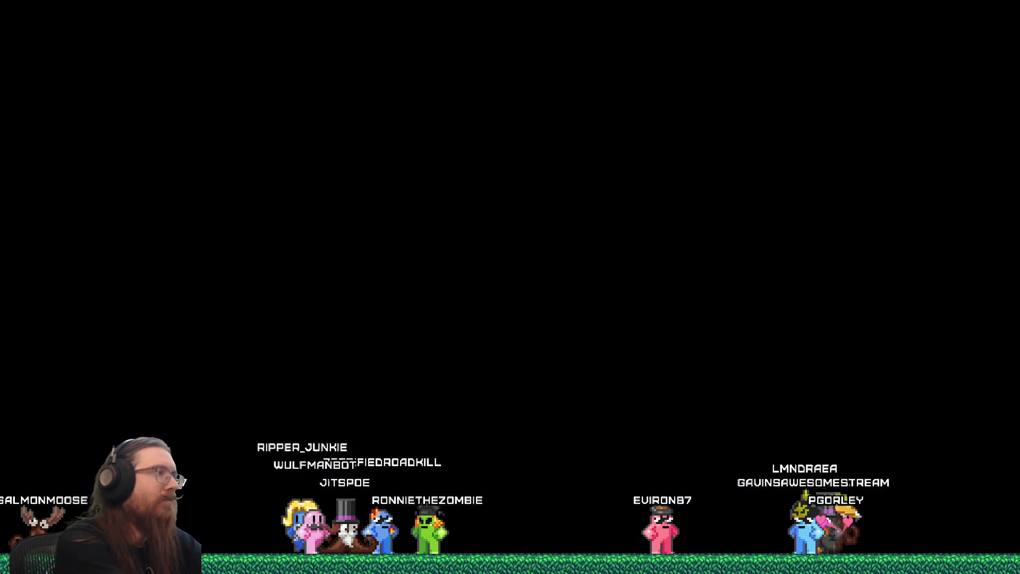
key(alt+Tab)
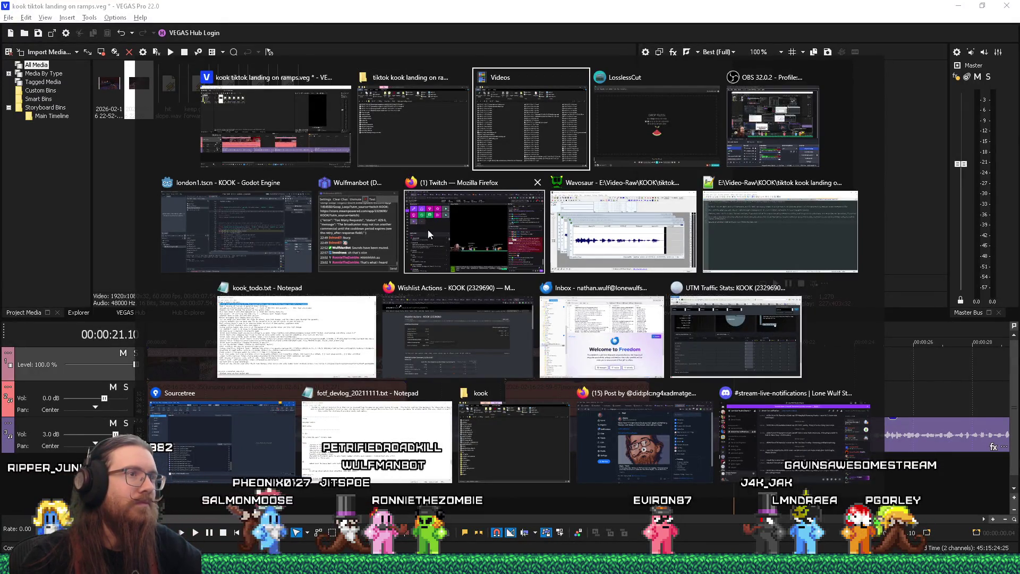
In Wavosaur, close the wishlist kook, special function, hit slope, keep going forward and momentum killer recordings.
click(634, 253)
click(788, 340)
click(783, 324)
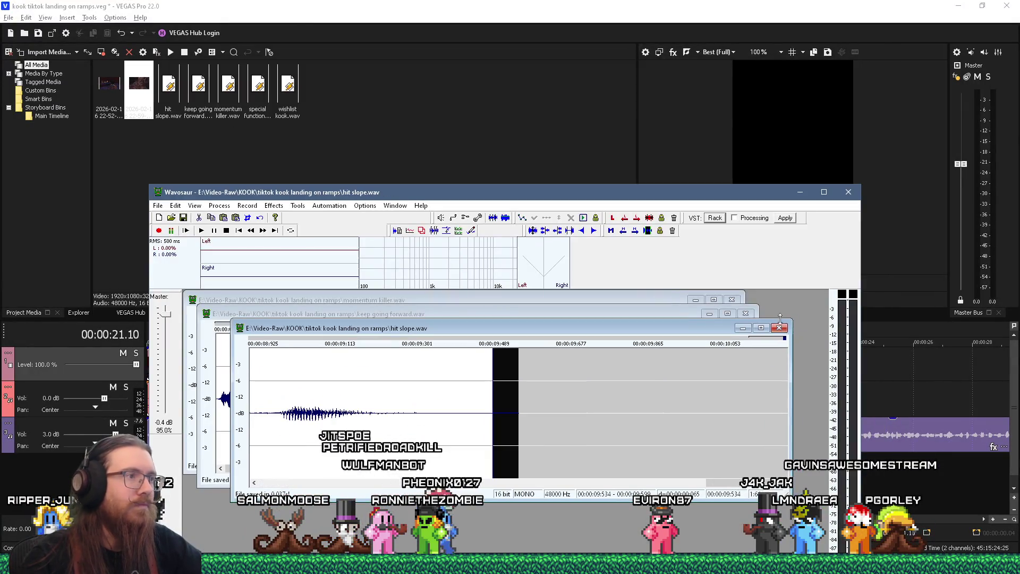
click(778, 327)
click(746, 313)
click(732, 299)
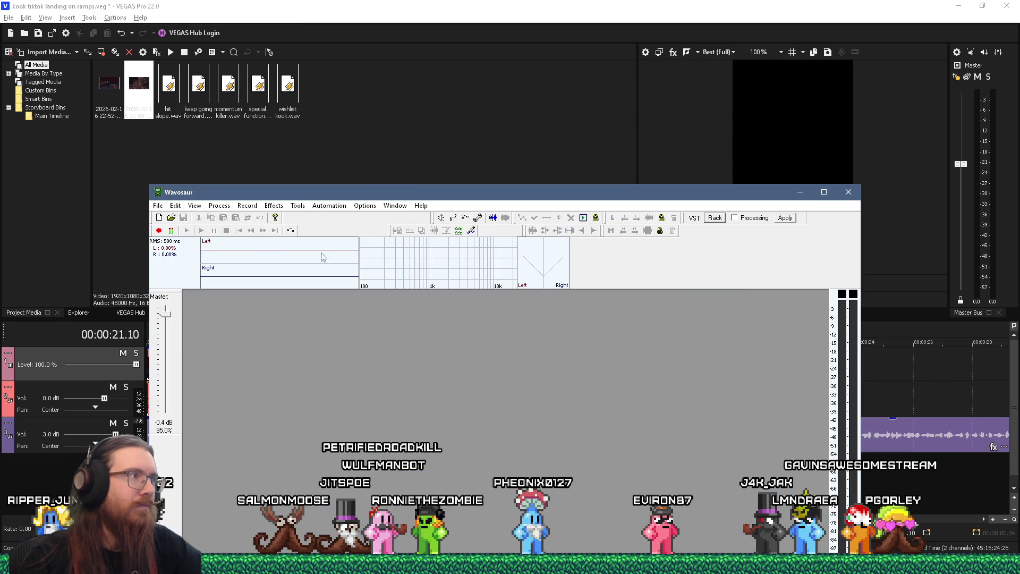
Exit Wavosaur through the File menu and switch to another open window.
click(158, 206)
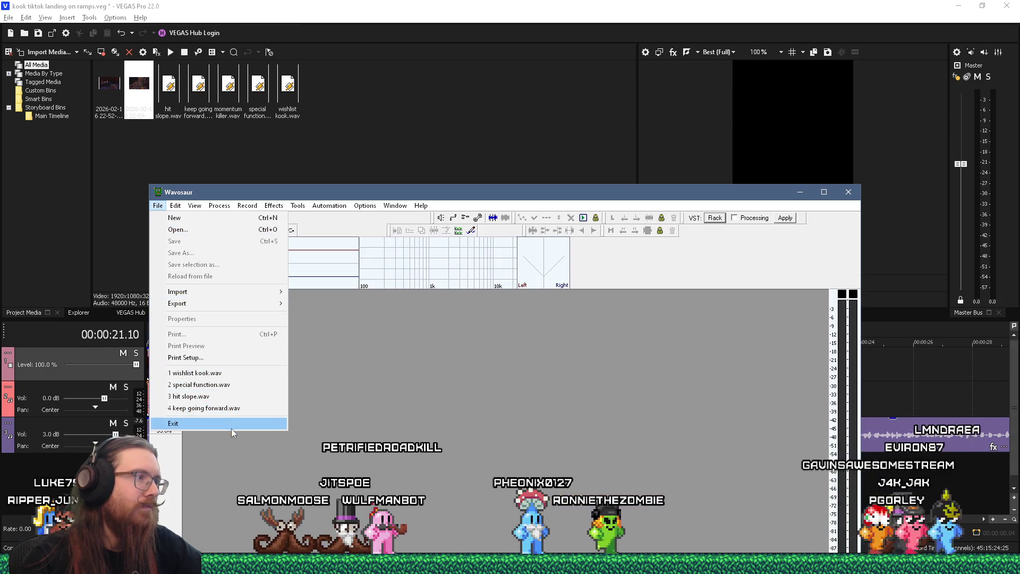
click(455, 433)
key(alt+Tab)
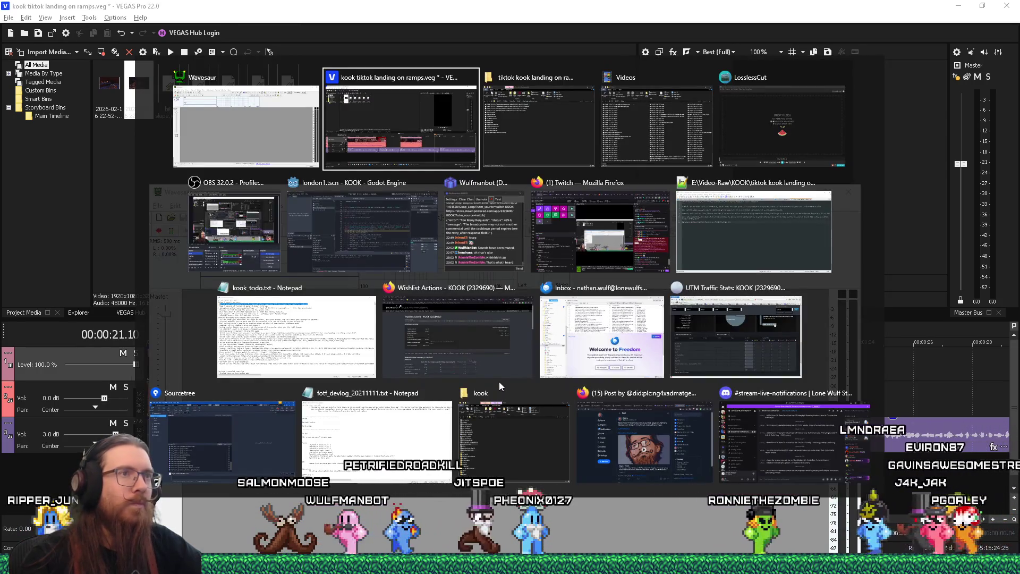
key(Tab)
key(Tab)
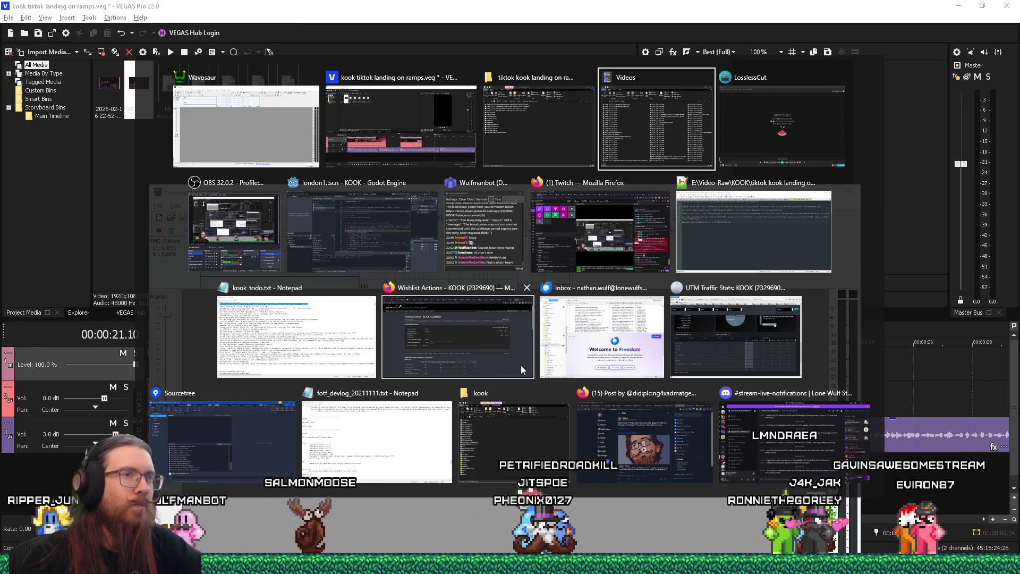
Review the ramp TikTok notes in Notepad++, then switch through VEGAS to the Godot editor.
click(691, 224)
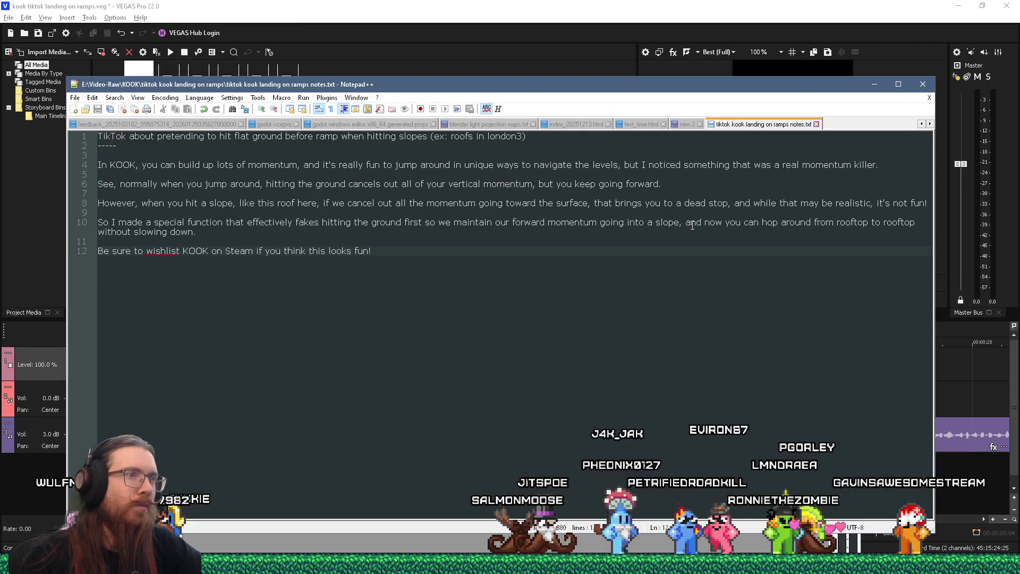
key(alt+Tab)
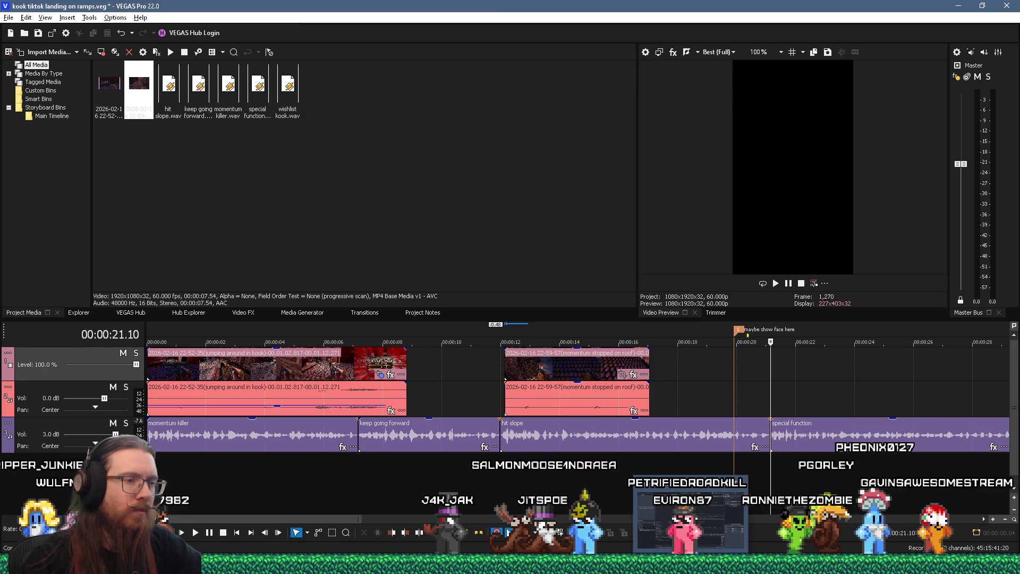
key(alt+Tab)
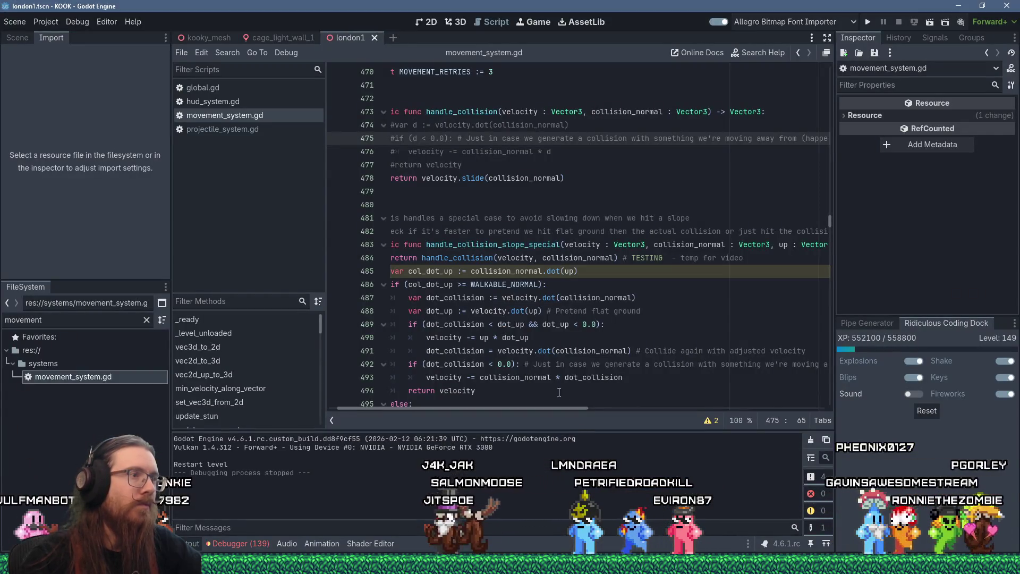
Delete the temporary 'return handle_collision(...) # TESTING' line 484 and review the code full-width.
triple_click(744, 262)
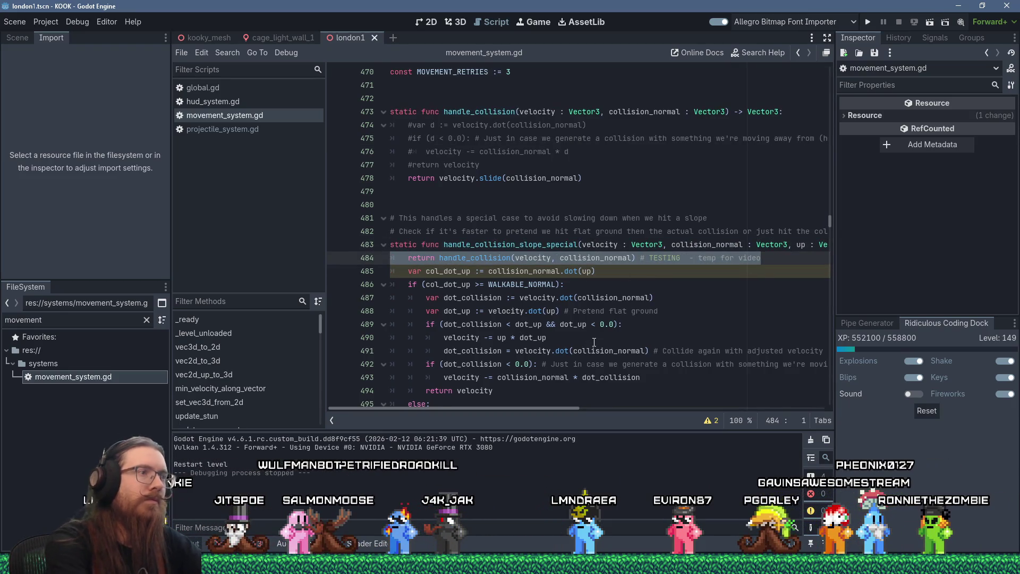
key(Delete)
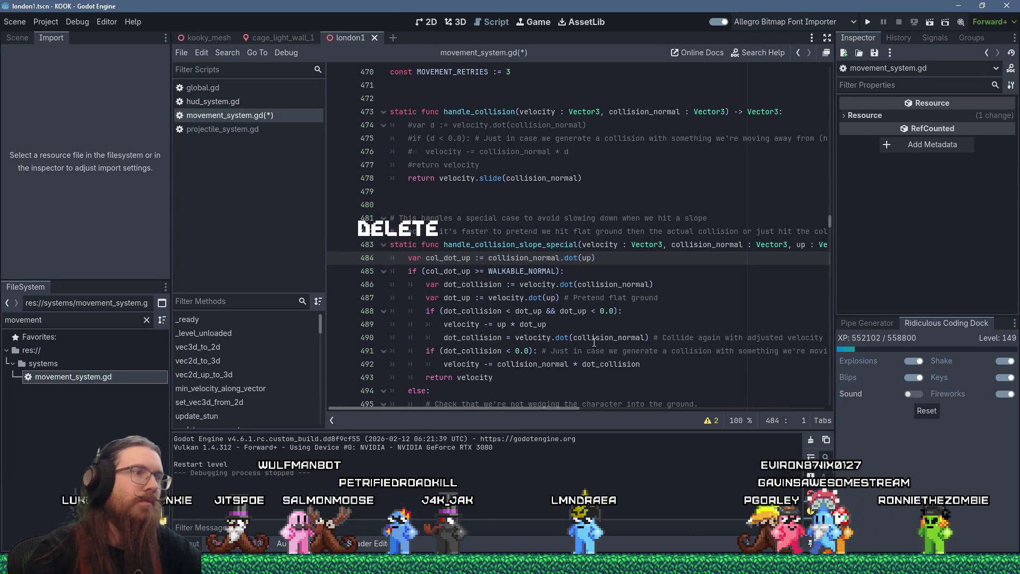
click(827, 53)
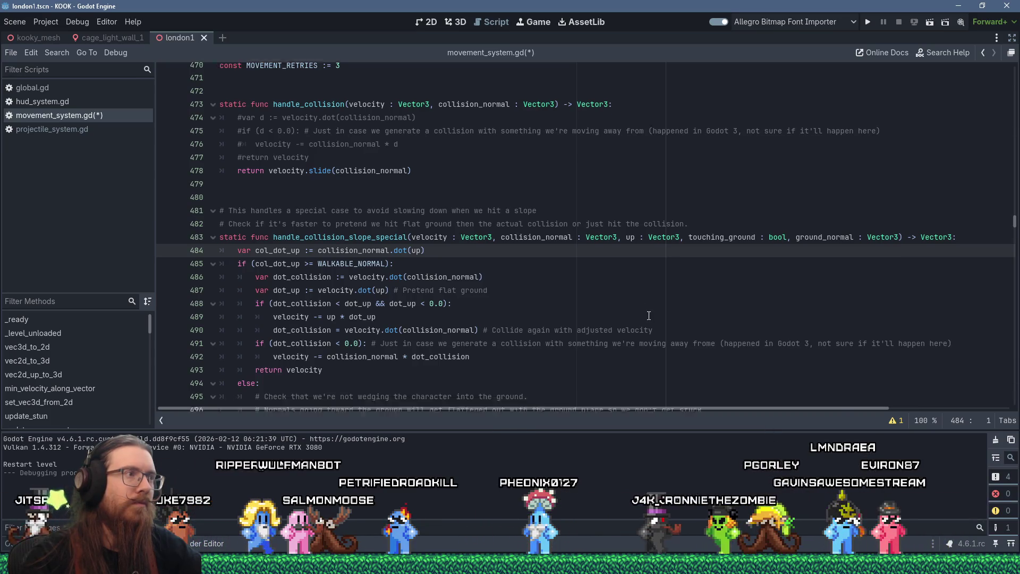
scroll(648, 315, down, 4)
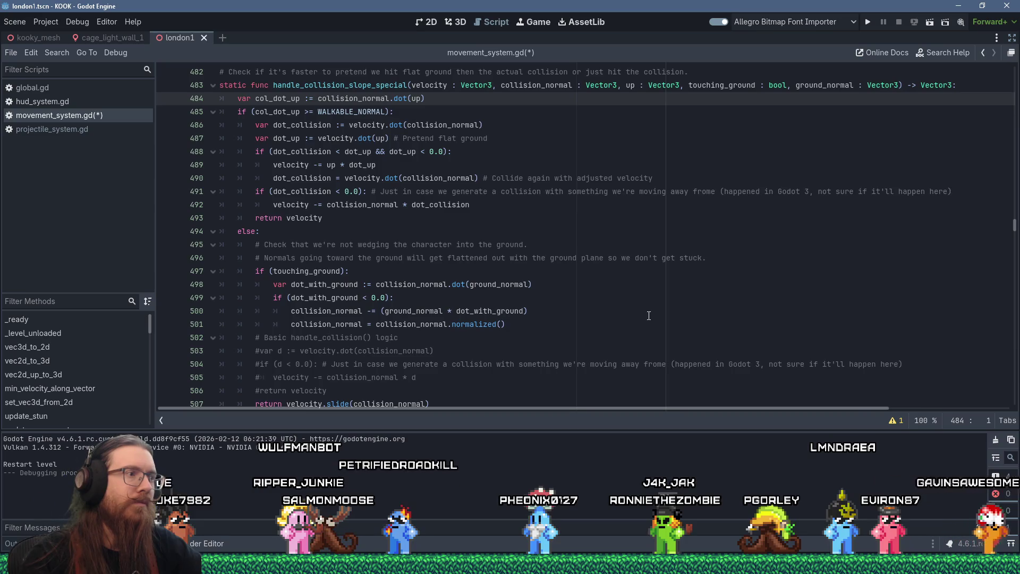
scroll(649, 315, up, 3)
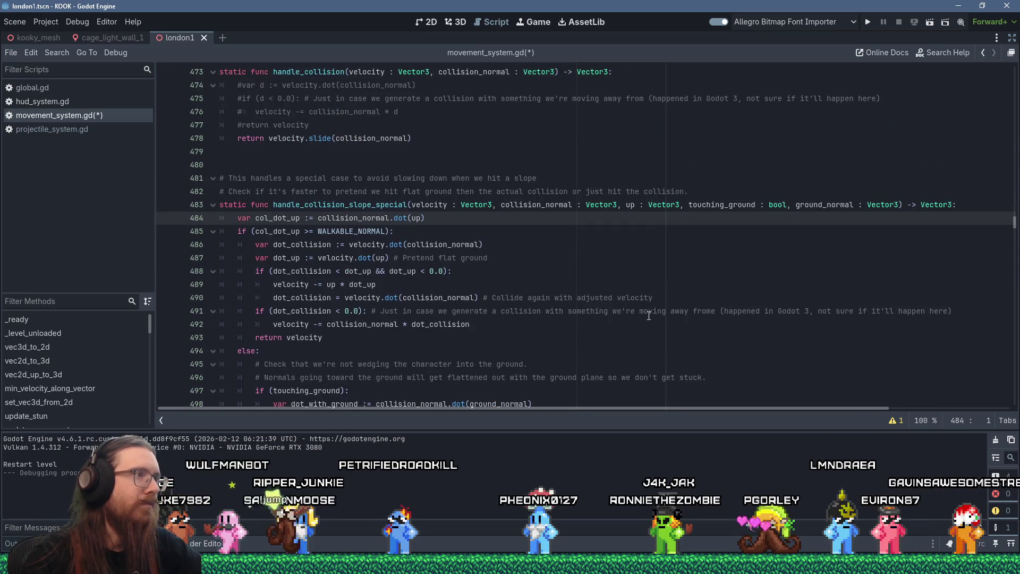
Restore the editor docks, narrow the script list, and show the list of script errors and warnings.
click(1011, 38)
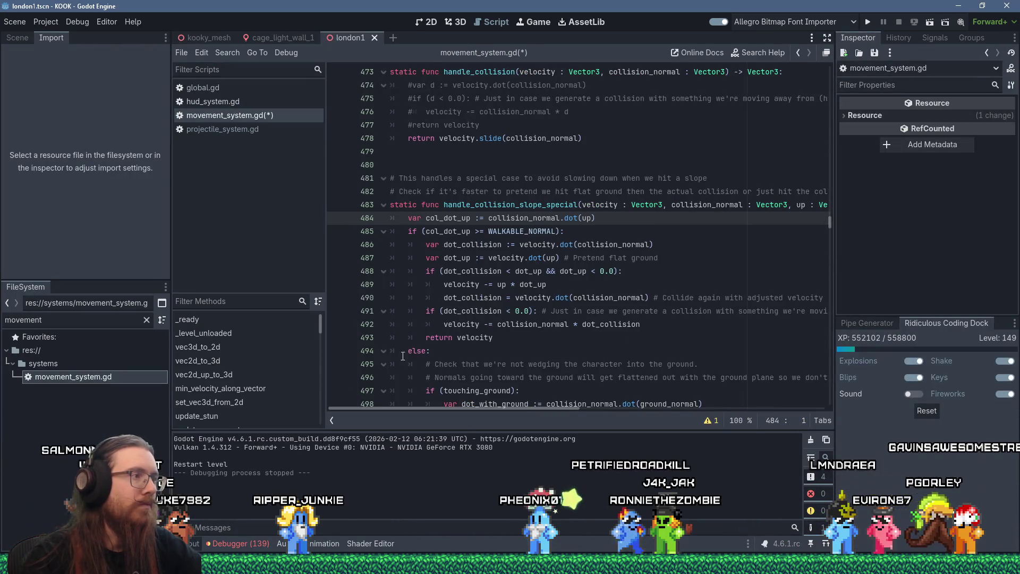
drag(170, 349, 122, 349)
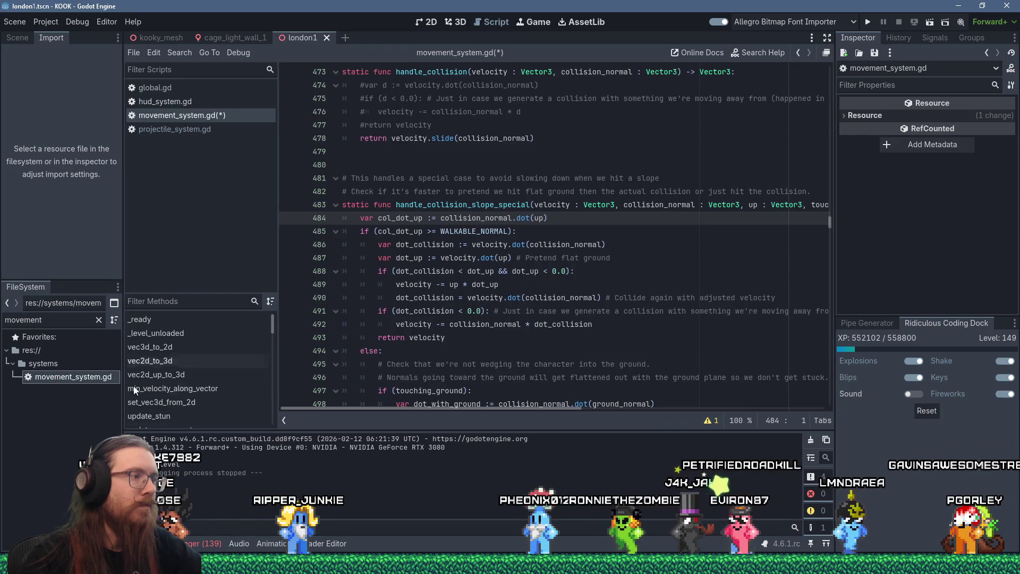
click(197, 543)
click(199, 543)
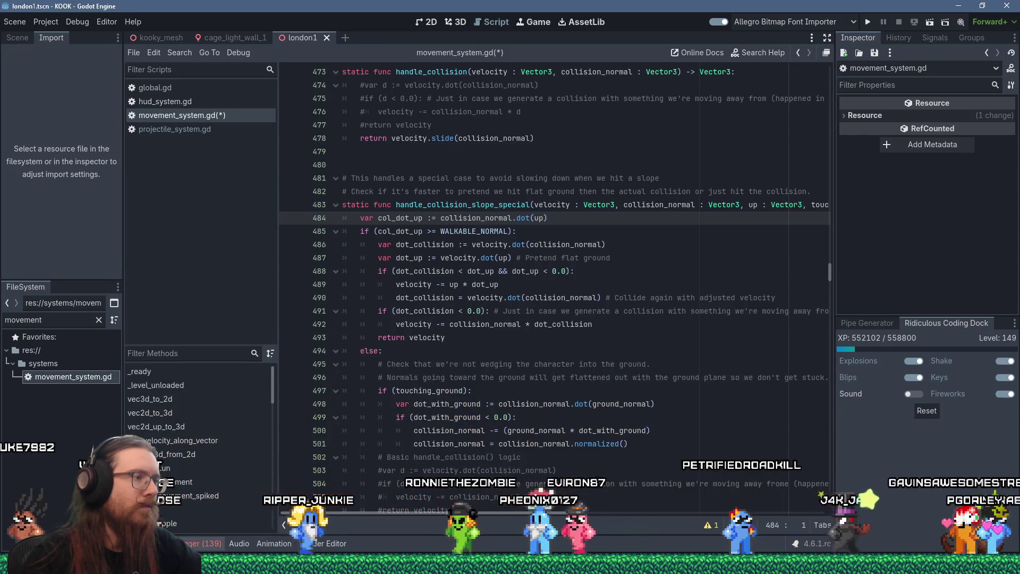
click(202, 543)
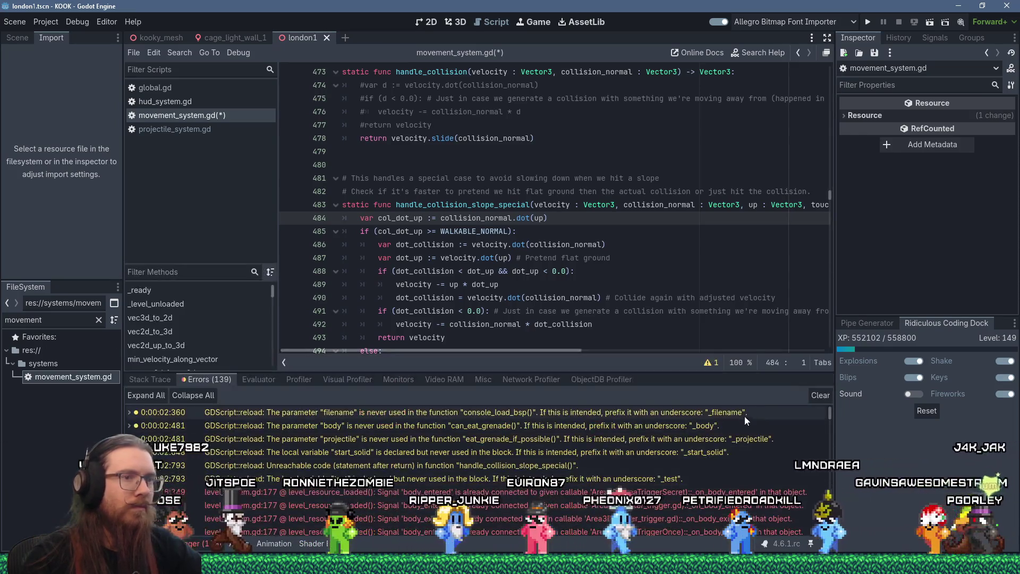
Clear old warnings, rename the unused variable test on line 683 to _test, and save movement_system.gd.
click(821, 396)
click(199, 543)
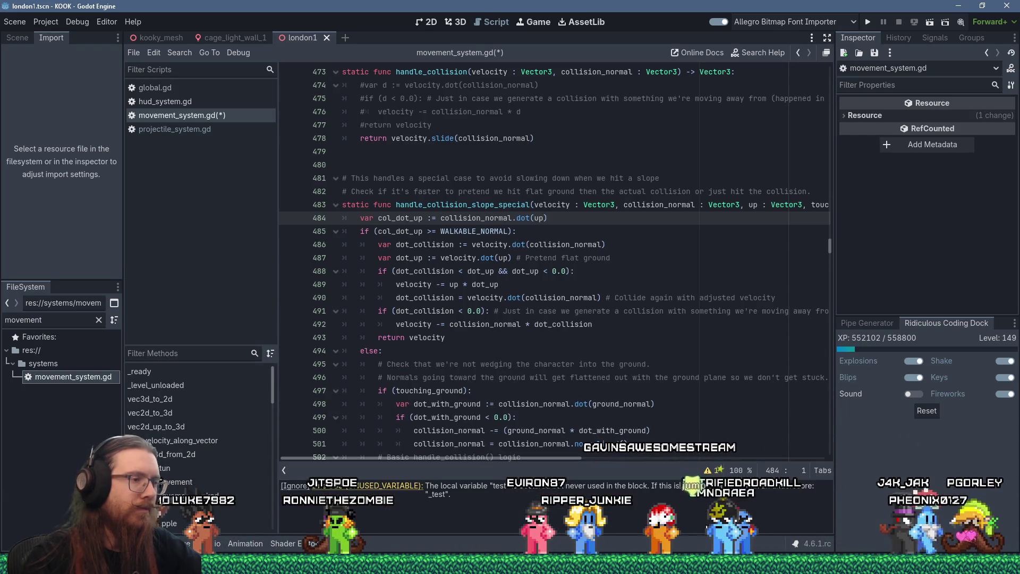
click(330, 487)
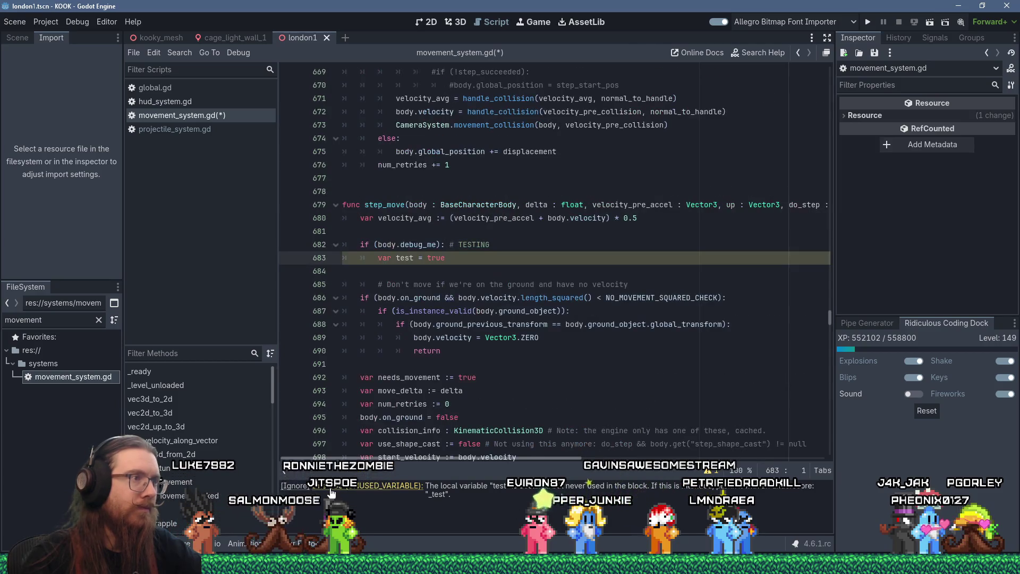
click(398, 261)
text(_)
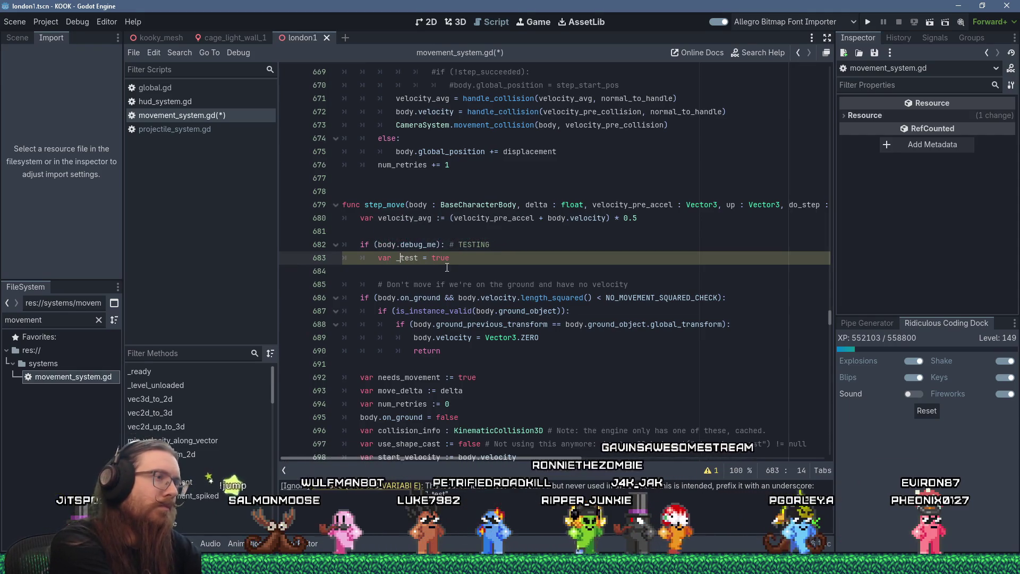
key(ctrl+s)
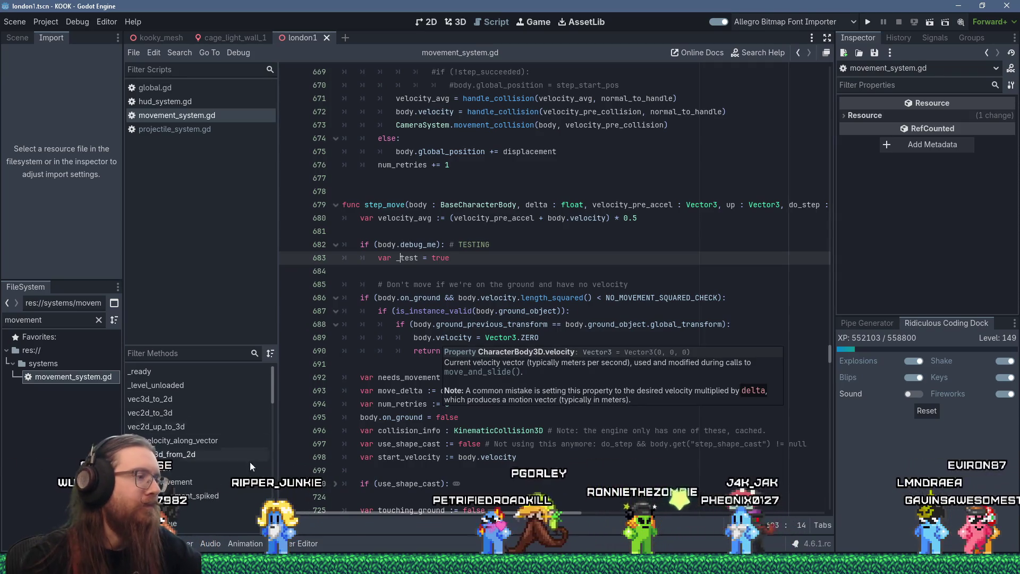
key(alt+Left)
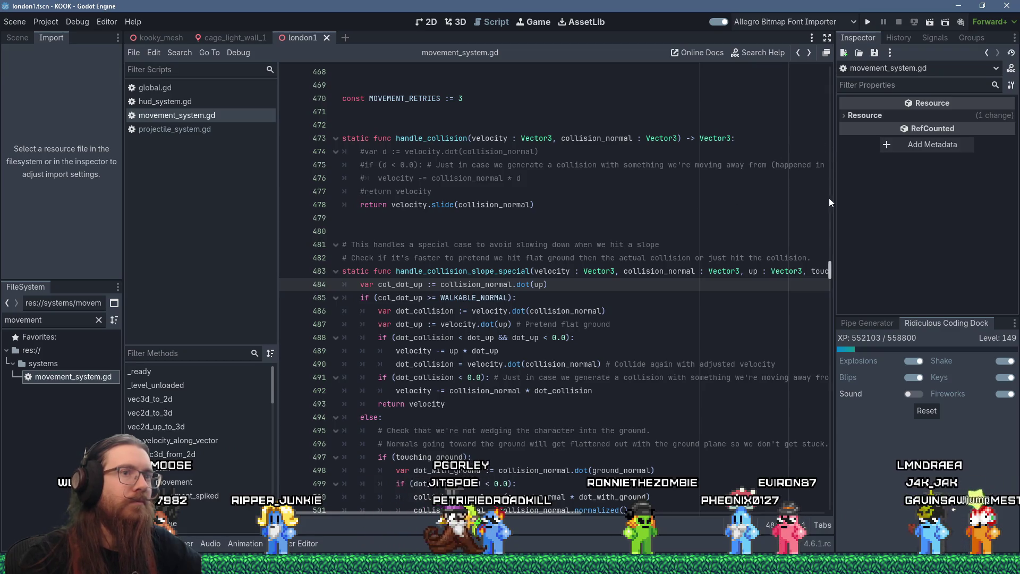
Scroll through handle_collision_slope_special to review it, then bring up the Videos folder in File Explorer.
drag(832, 264, 832, 275)
mouse_move(580, 512)
mouse_down()
mouse_move(843, 514)
mouse_move(736, 513)
mouse_move(532, 487)
mouse_up()
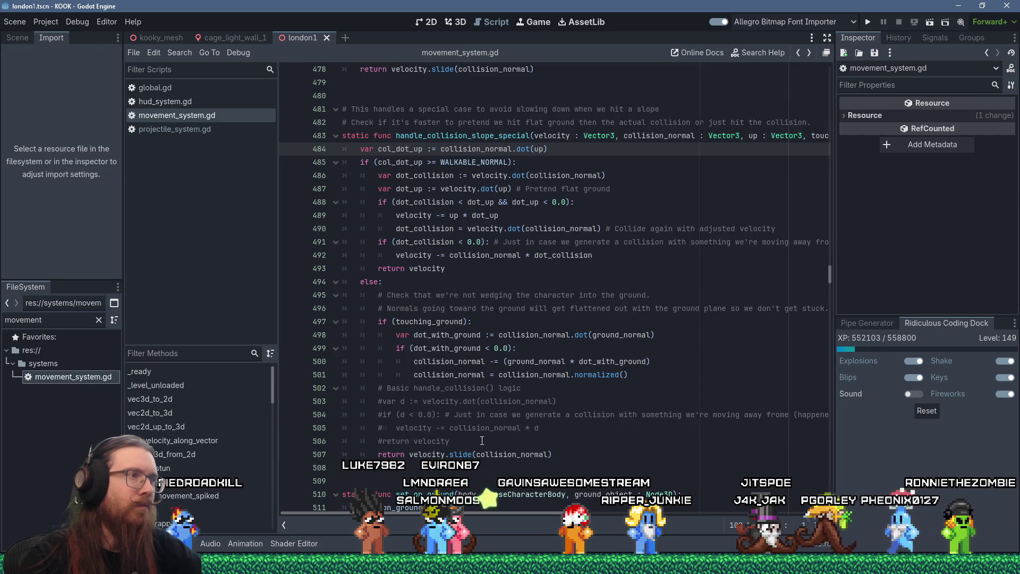
click(481, 467)
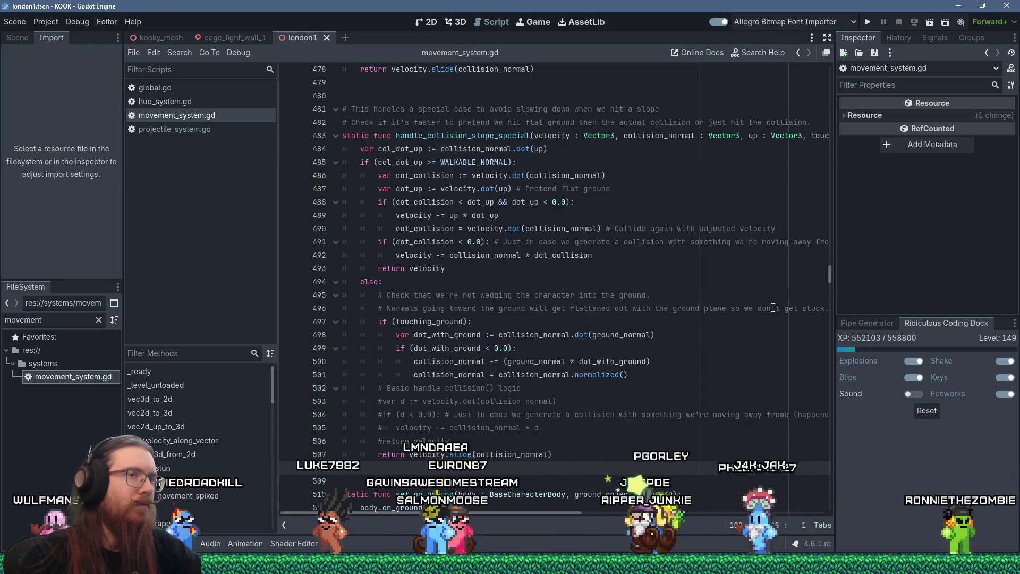
drag(827, 280, 835, 273)
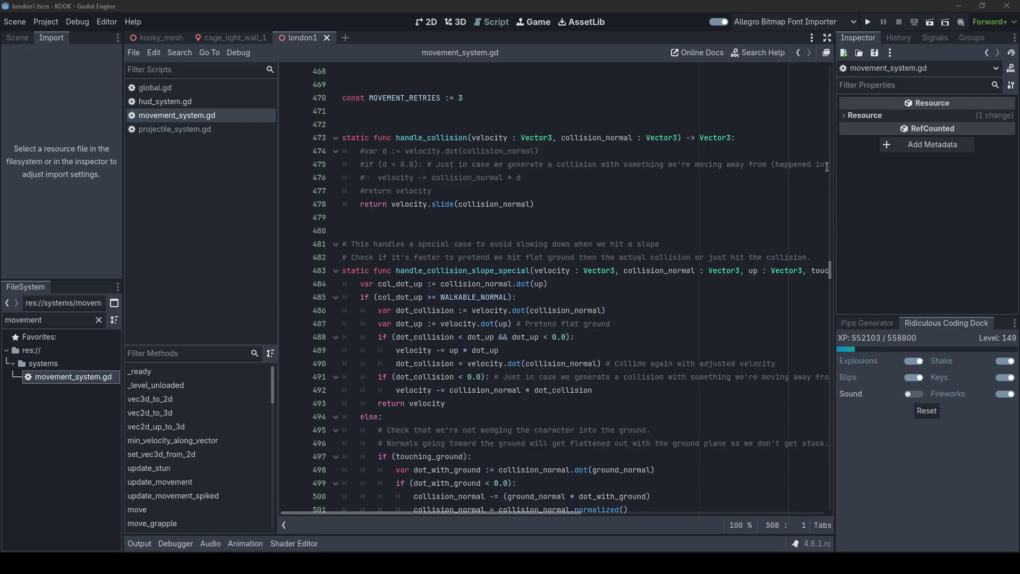
scroll(814, 162, down, 4)
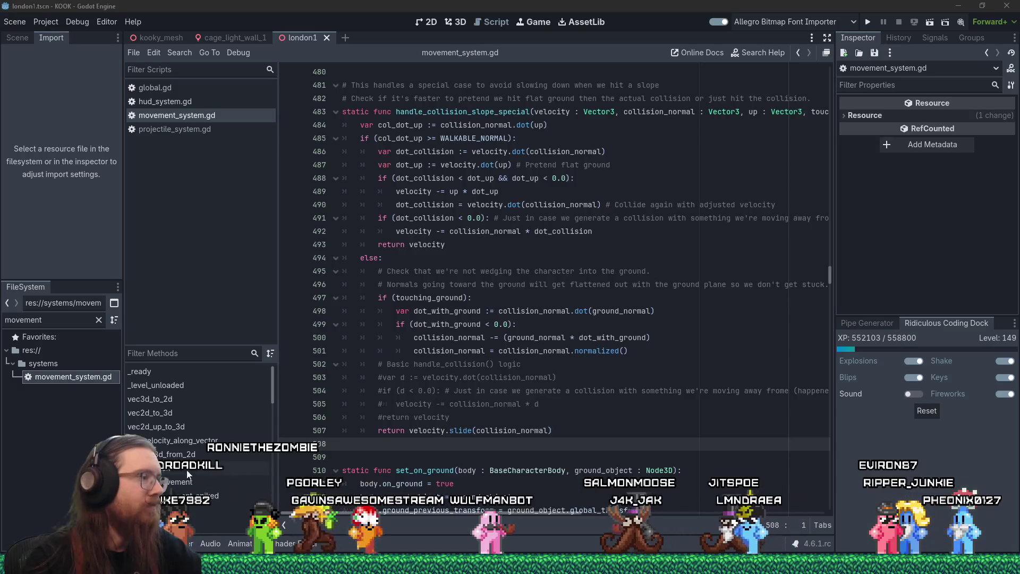
click(393, 514)
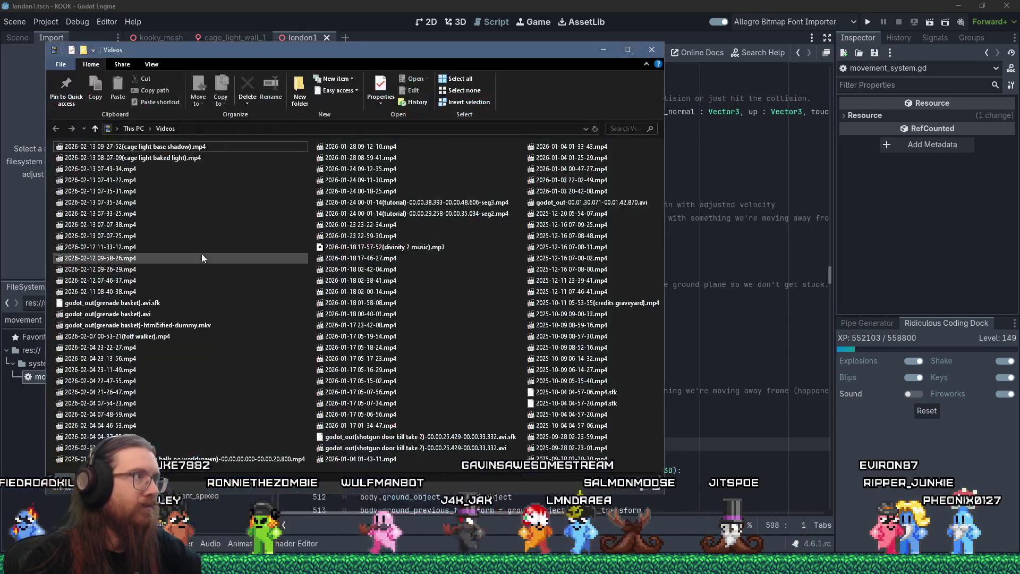
key(F2)
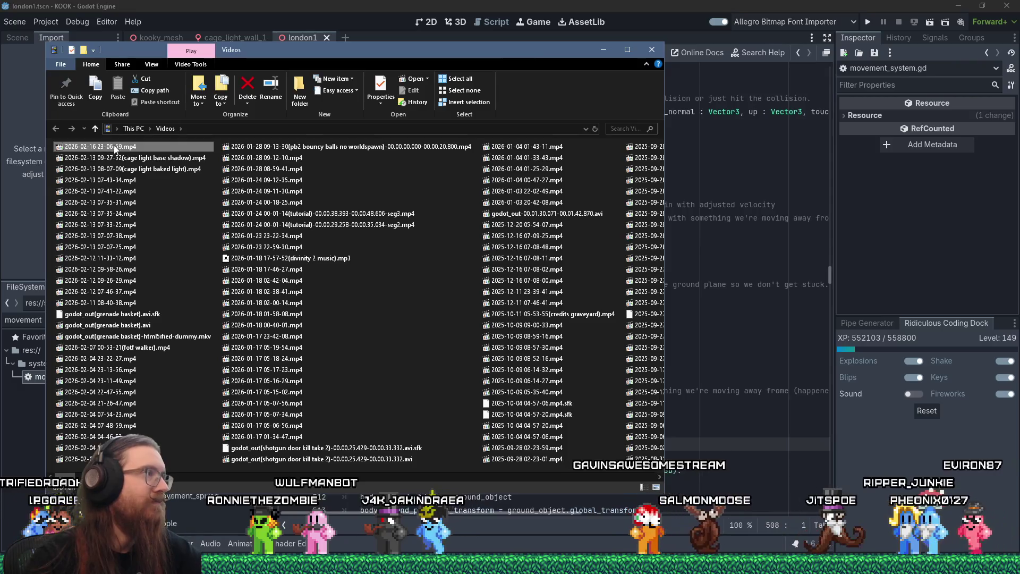
text((special function)
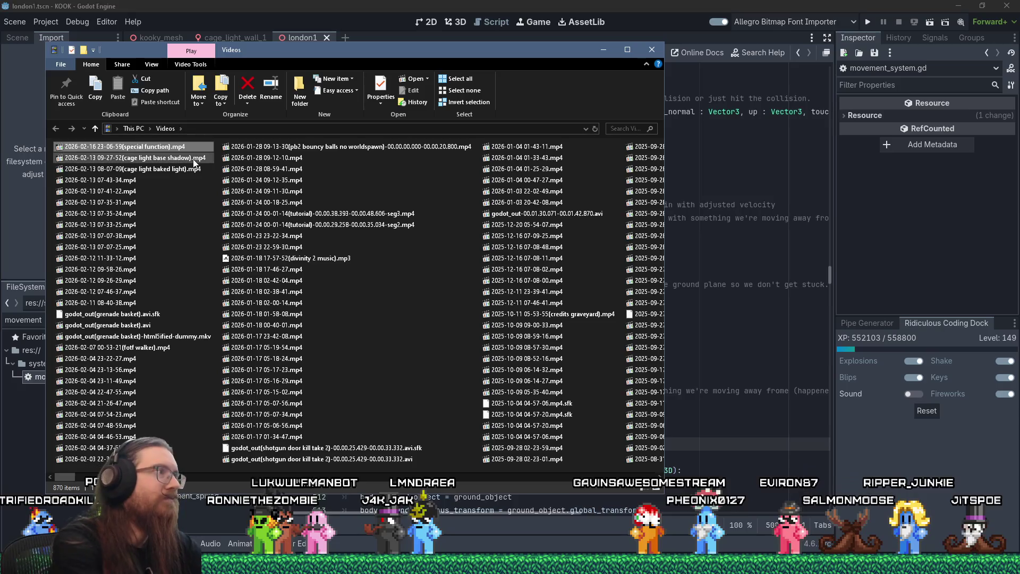
right_click(176, 152)
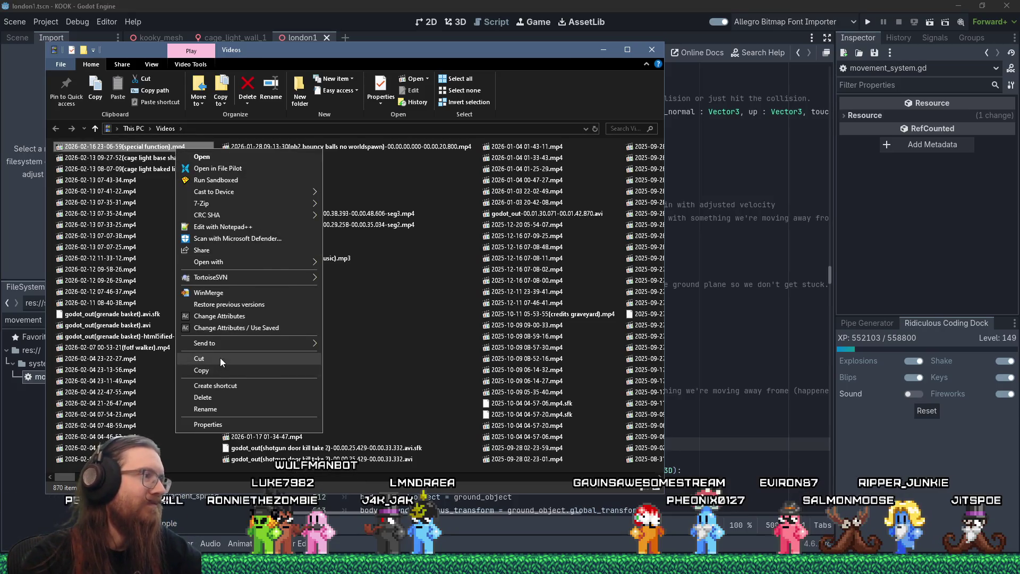
key(alt+Tab)
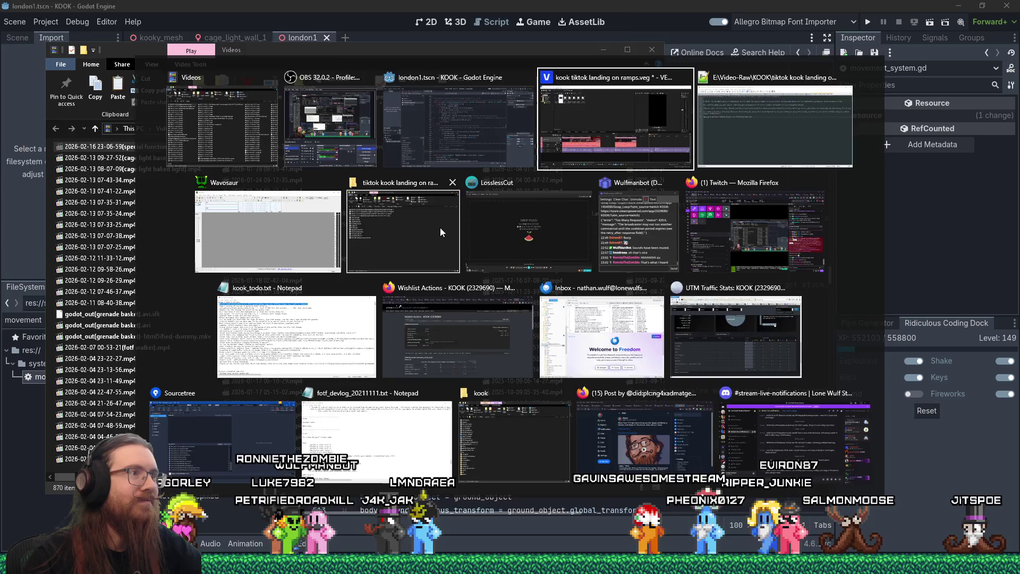
click(441, 228)
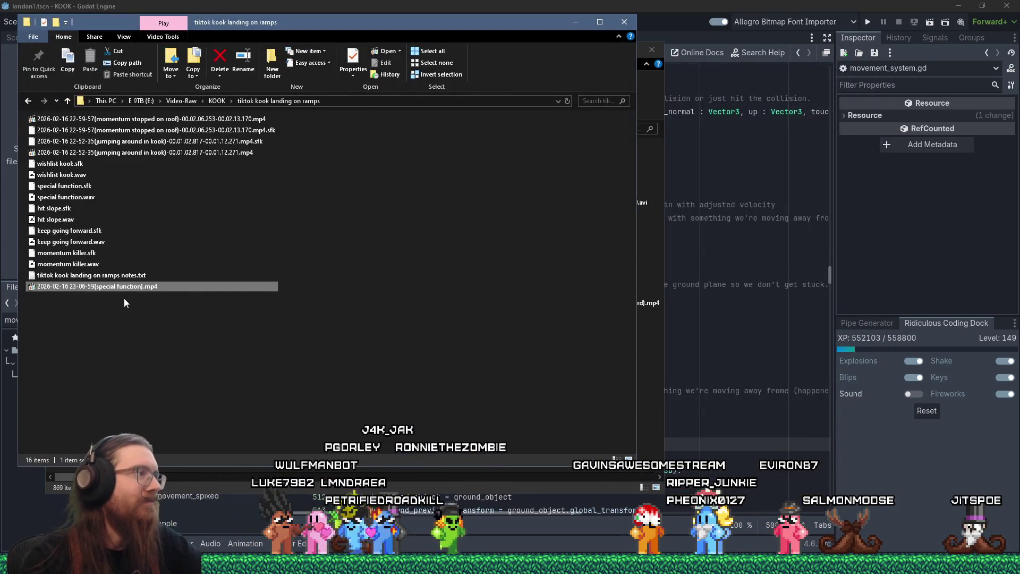
key(alt+Tab)
key(alt+Tab)
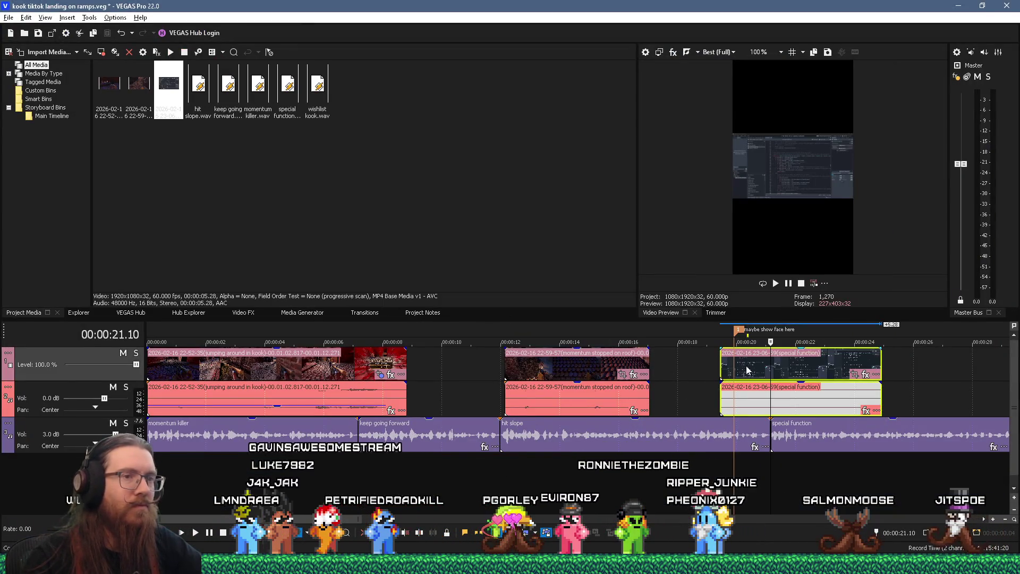
Crop the special function clip to a 941.7-wide frame at X 1,102.5, then recheck it from the clip start.
click(854, 374)
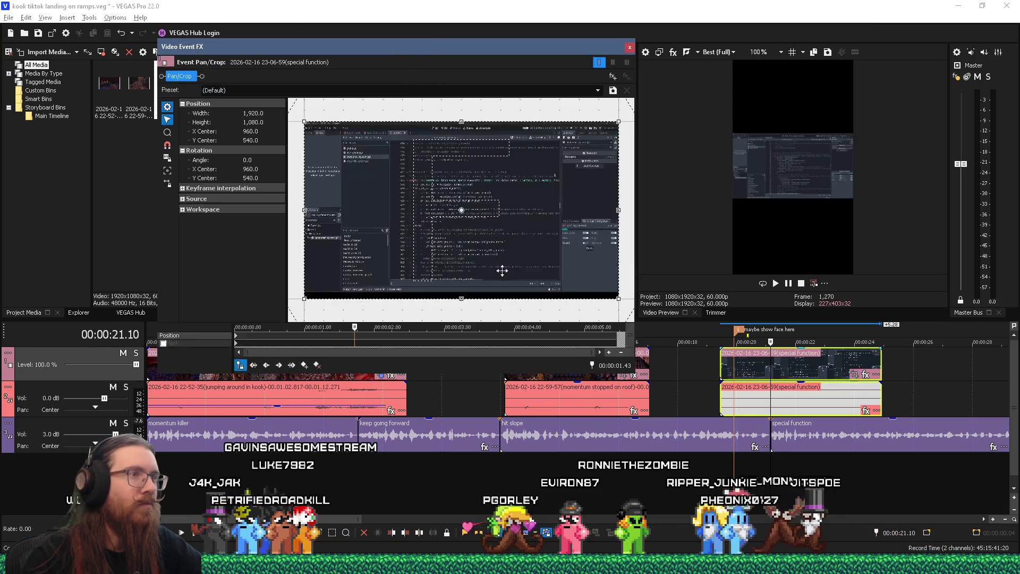
drag(621, 211, 564, 235)
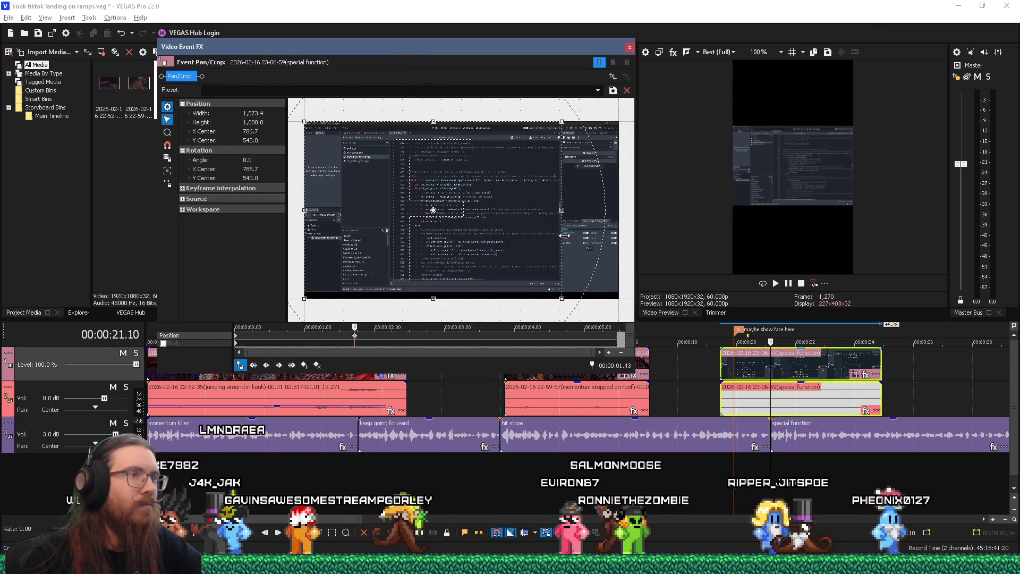
drag(307, 209, 407, 224)
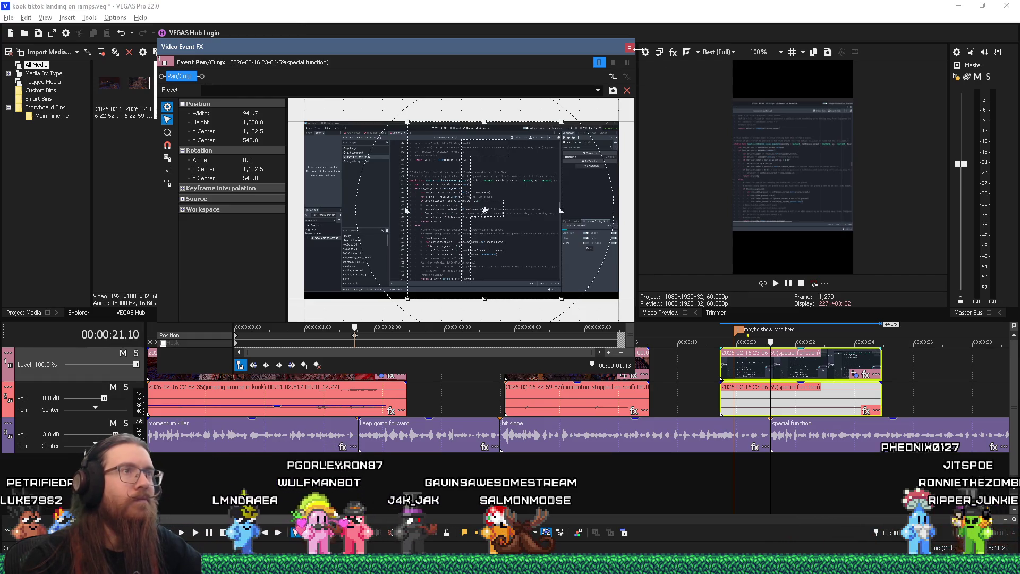
click(630, 48)
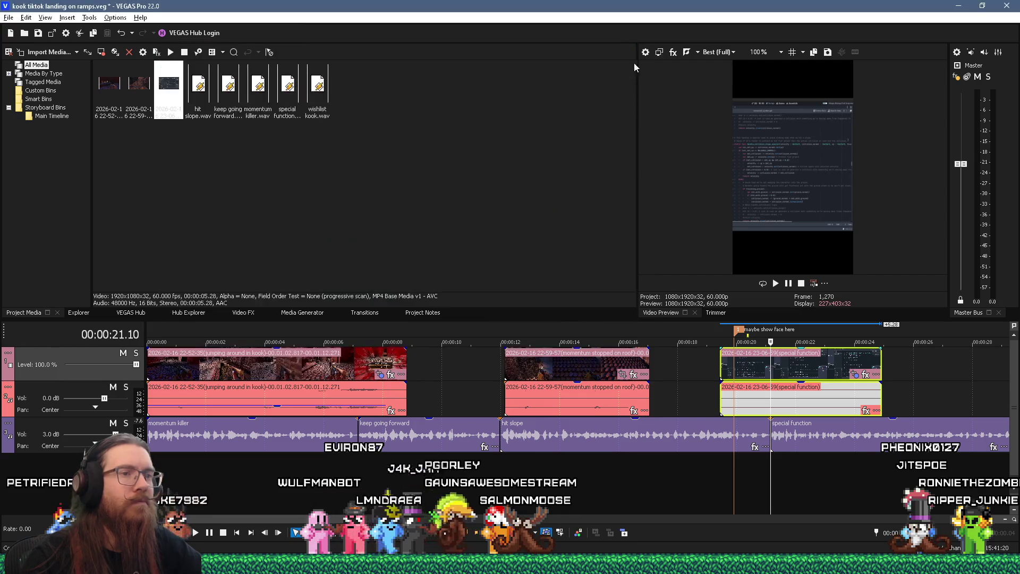
click(855, 376)
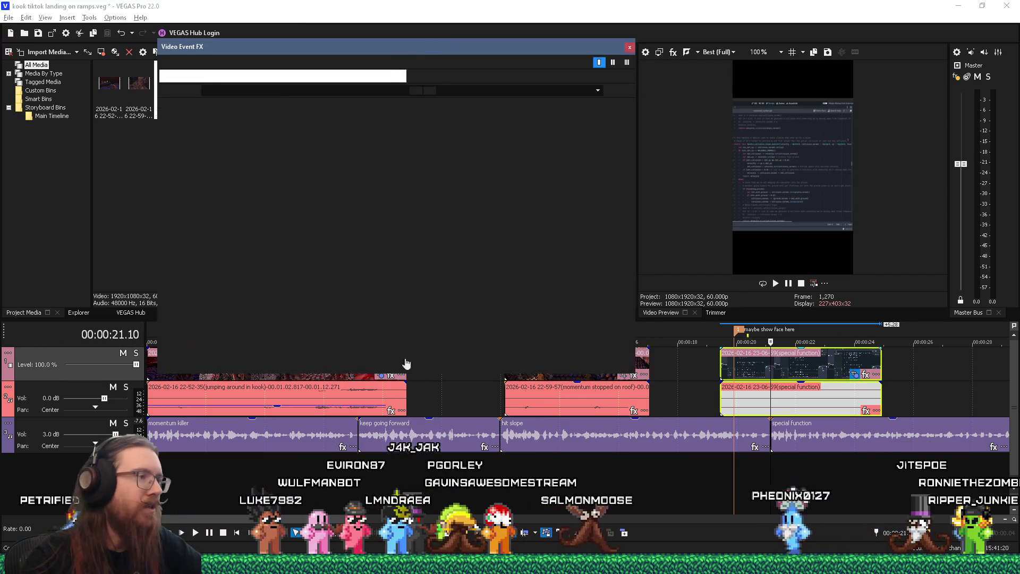
click(250, 336)
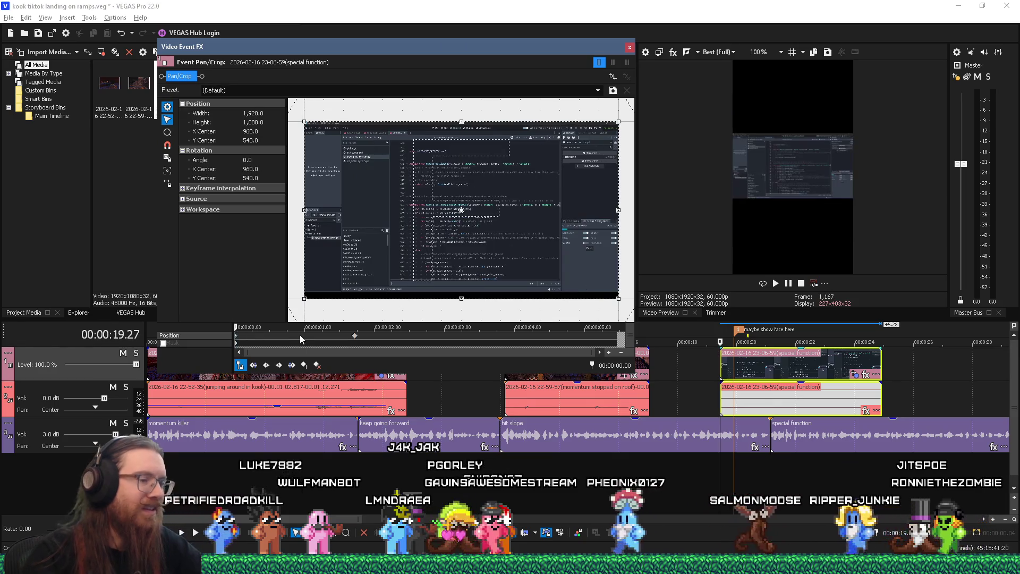
click(630, 48)
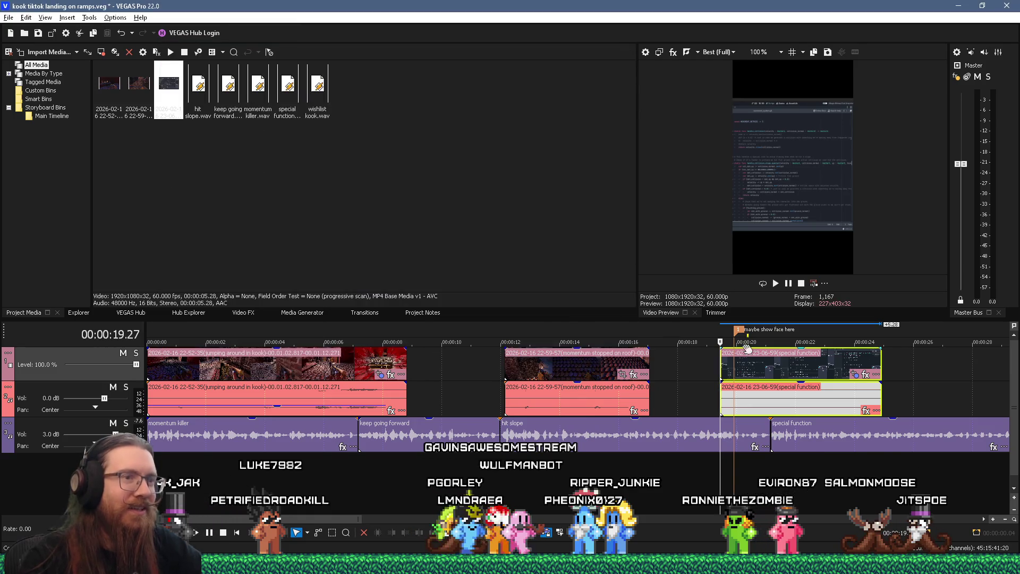